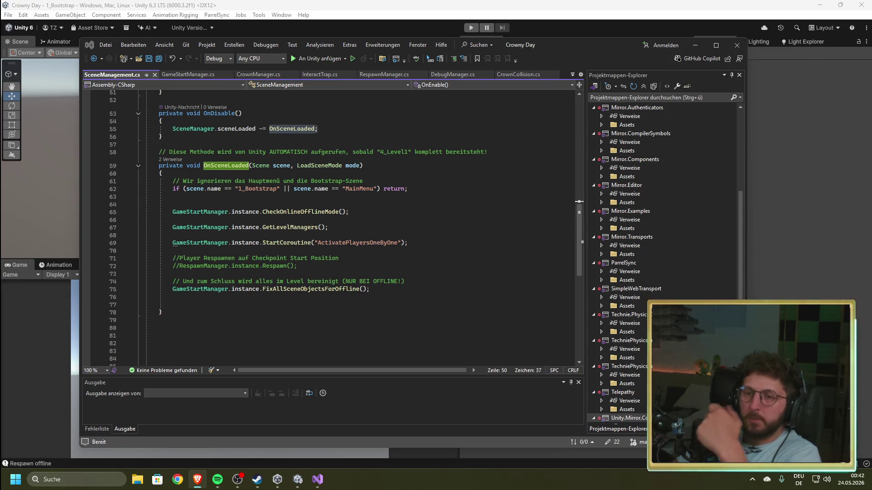
- Review the OnSceneLoaded code and place the caret on empty line 80 below it
left_click(402, 206)
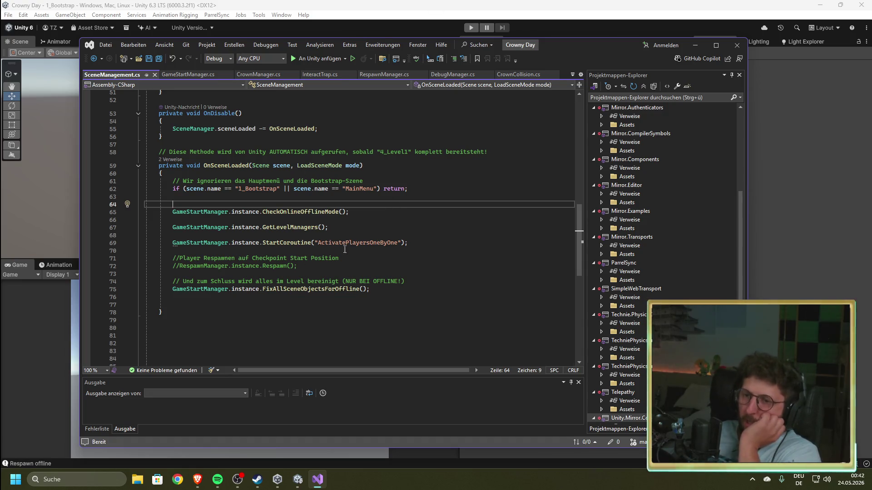
left_click_drag(426, 245, 170, 243)
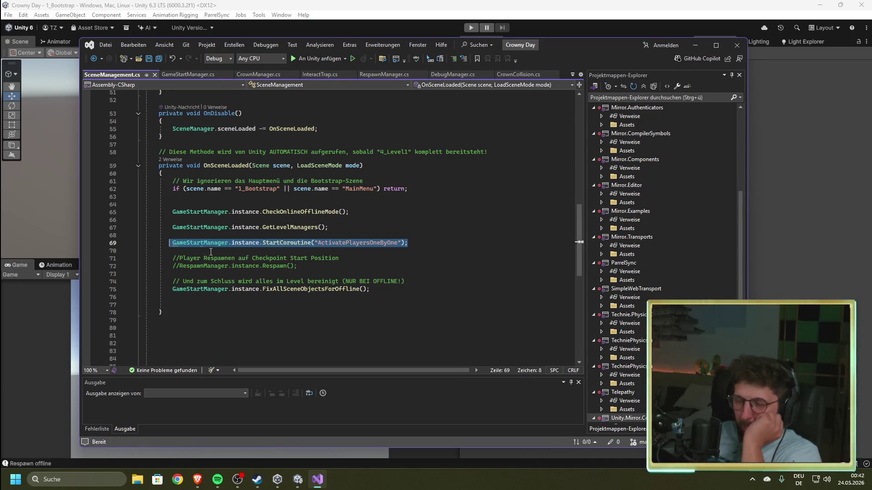
mouse_move(298, 267)
left_mouse_down()
mouse_move(243, 267)
mouse_move(166, 216)
left_mouse_up()
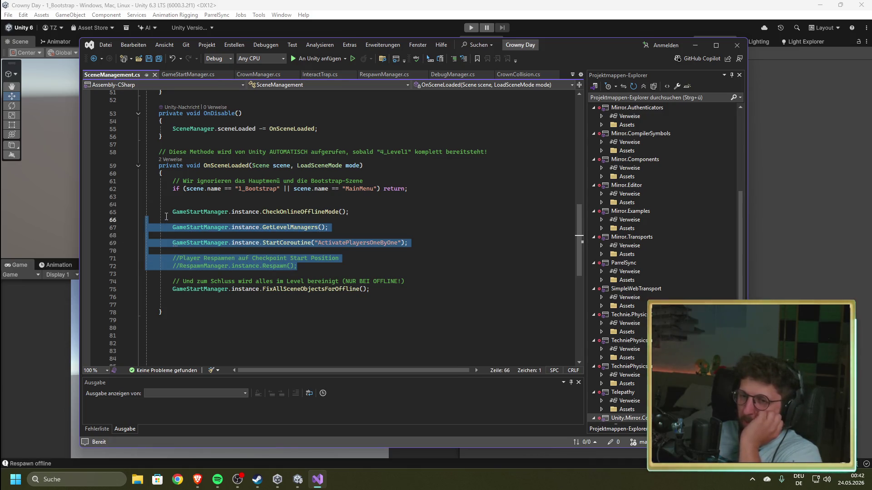
left_click(319, 268)
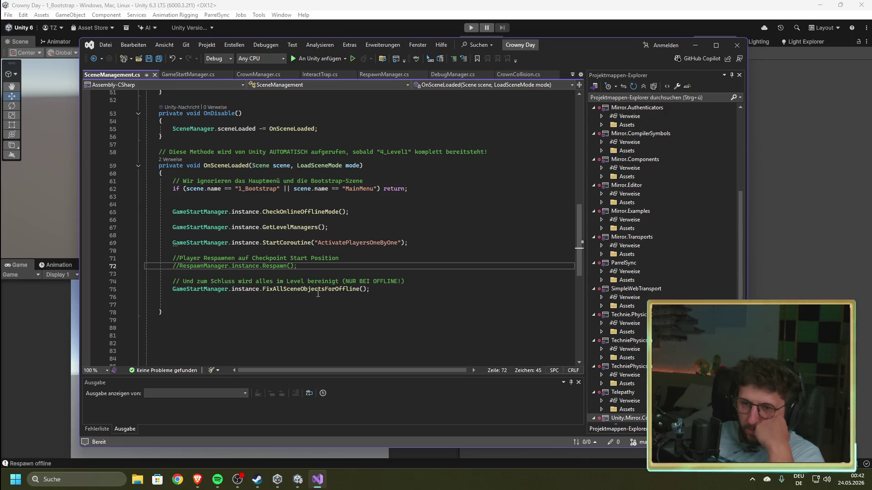
left_click(206, 301)
left_click(195, 306)
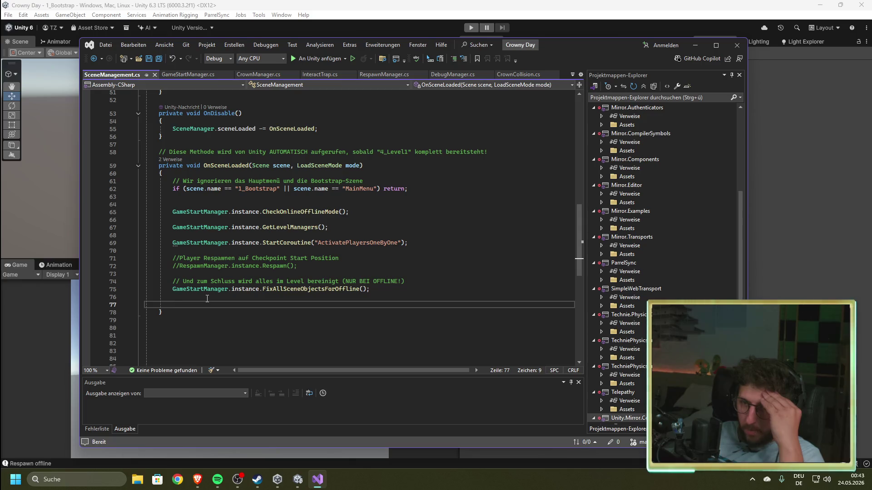
scroll(208, 299, "up", 1)
scroll(207, 299, "down", 1)
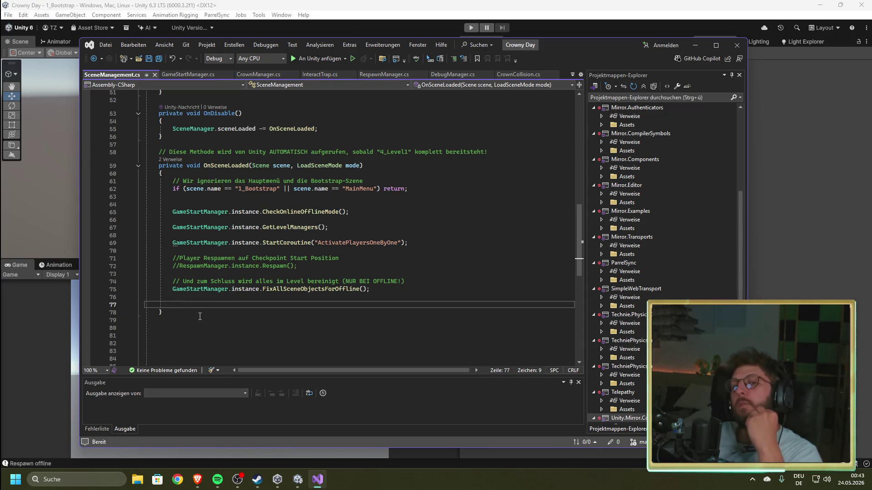
scroll(208, 315, "down", 2)
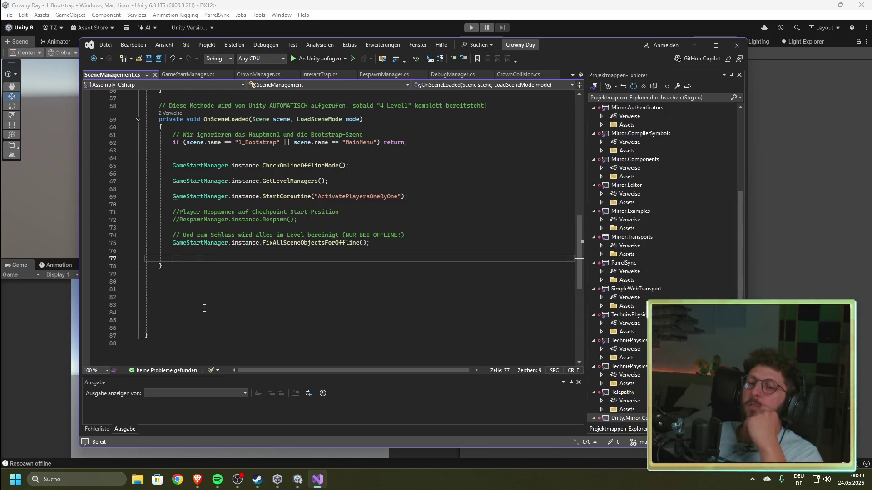
left_click(196, 283)
scroll(196, 299, "up", 4)
scroll(194, 316, "down", 4)
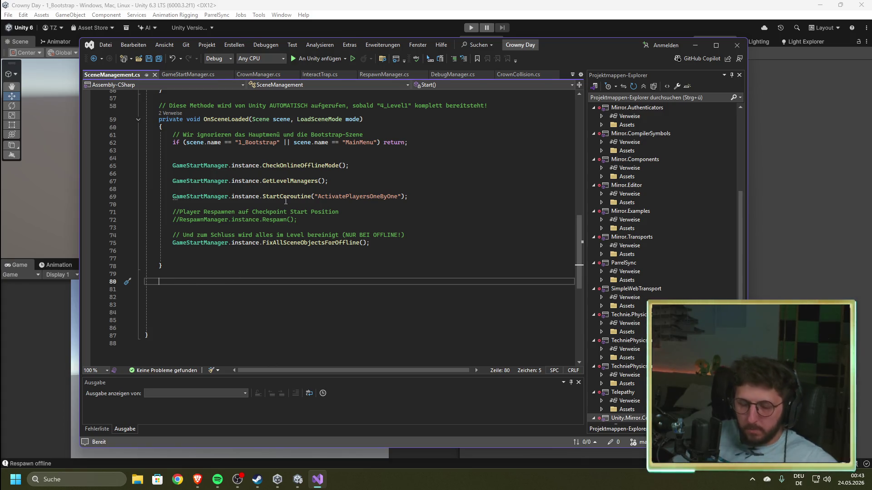
- Write the IEnumerator PrepareLevel() signature with an opening brace for its body
mouse_move(286, 201)
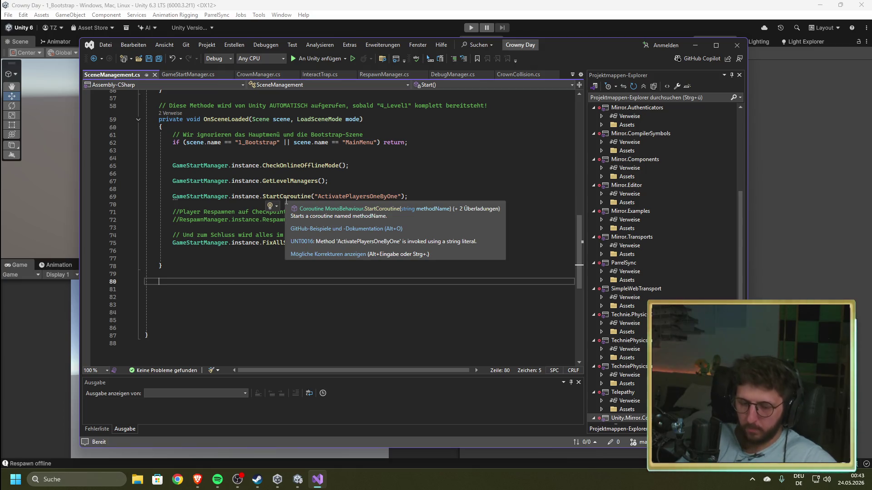
type("IEnumerator")
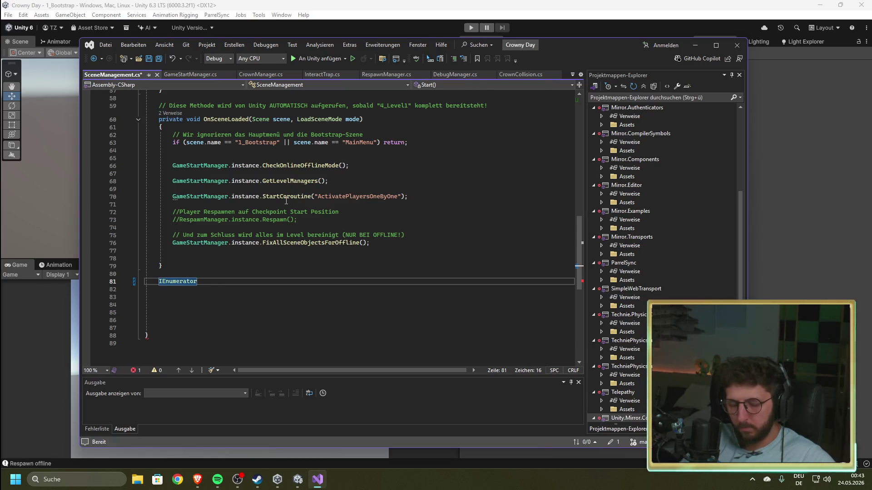
type(" Prepar")
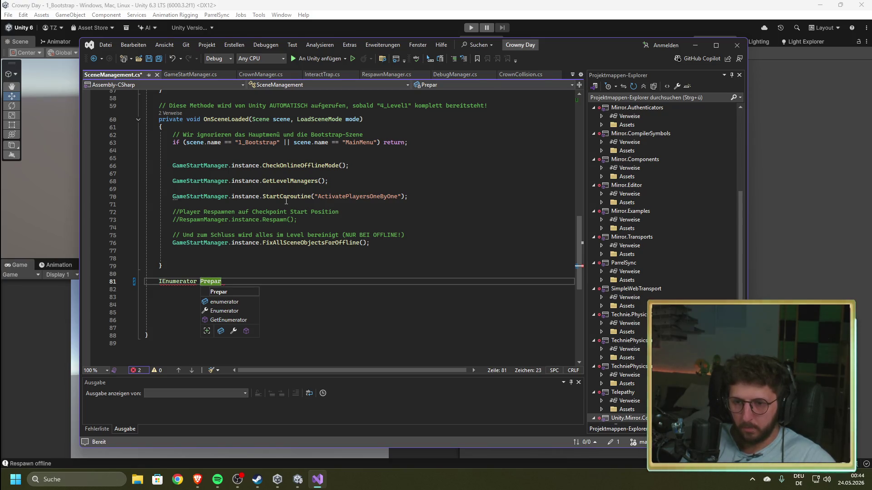
type("e")
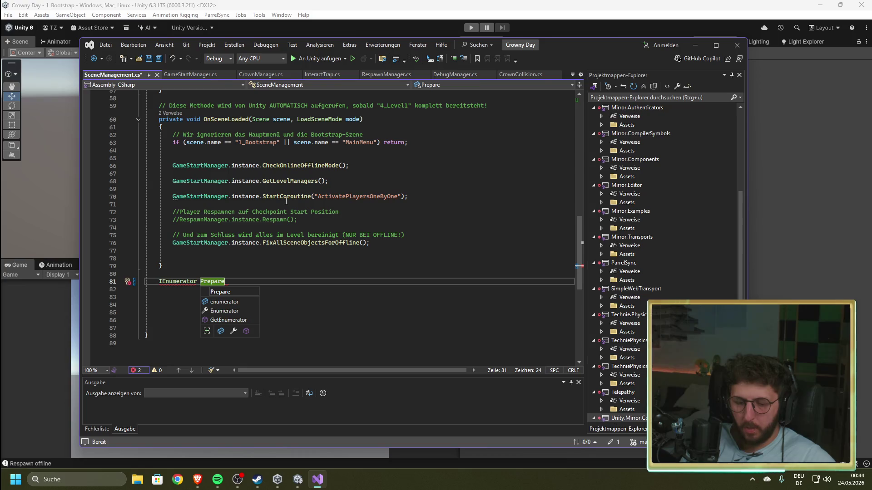
type("Level")
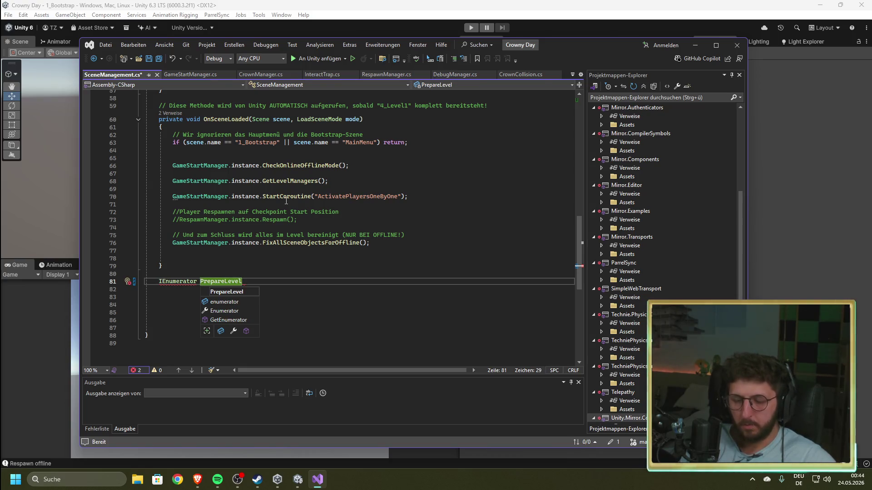
type("()")
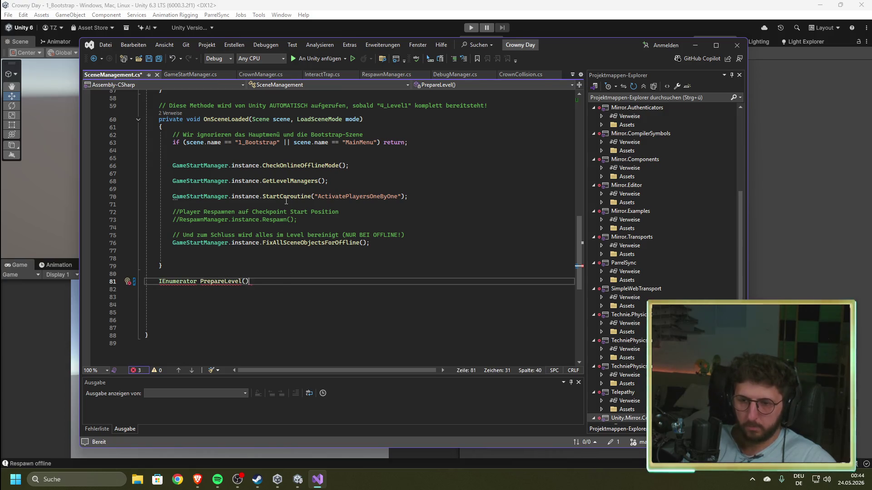
key("Return")
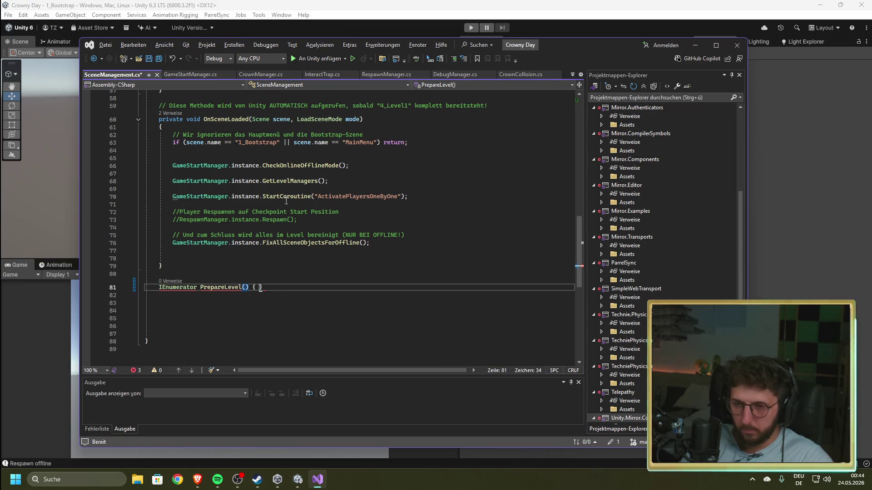
type("{")
key("Return")
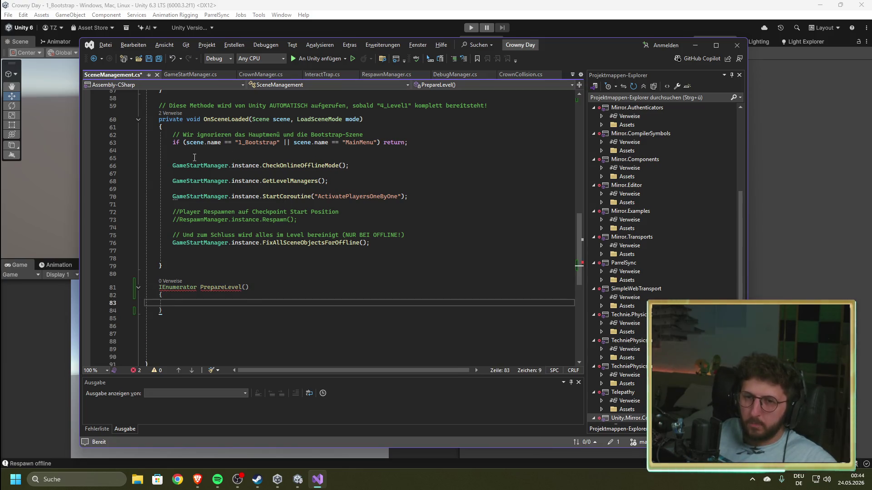
- Add StartCoroutine(PrepareLevel()); as the first statement of OnSceneLoaded on line 65
left_click(194, 157)
type("Start")
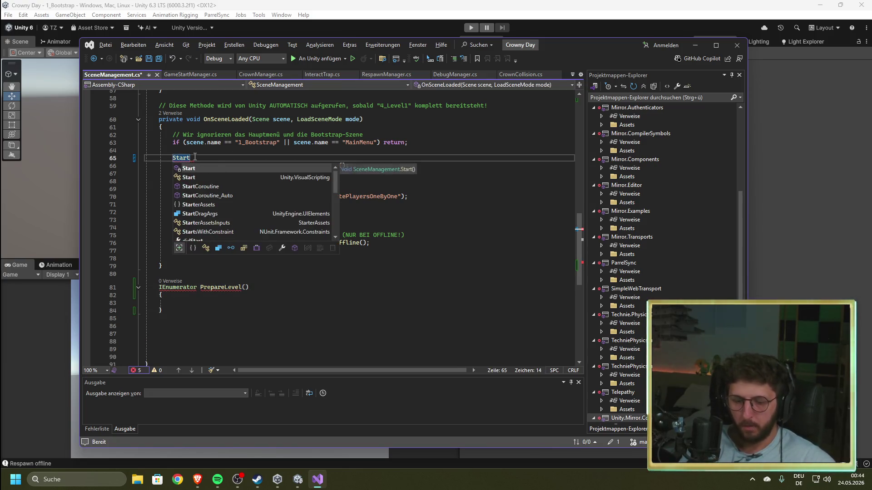
type("Cou")
key("Return")
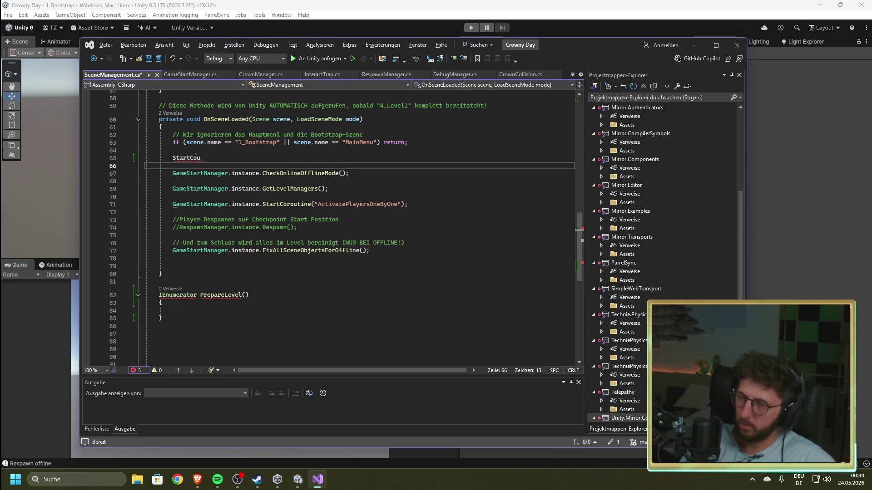
key("BackSpace")
key("BackSpace")
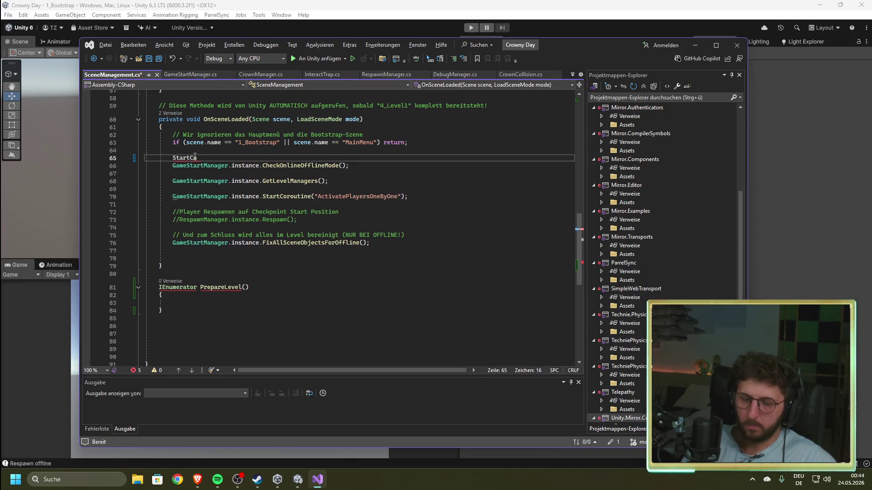
type("ur")
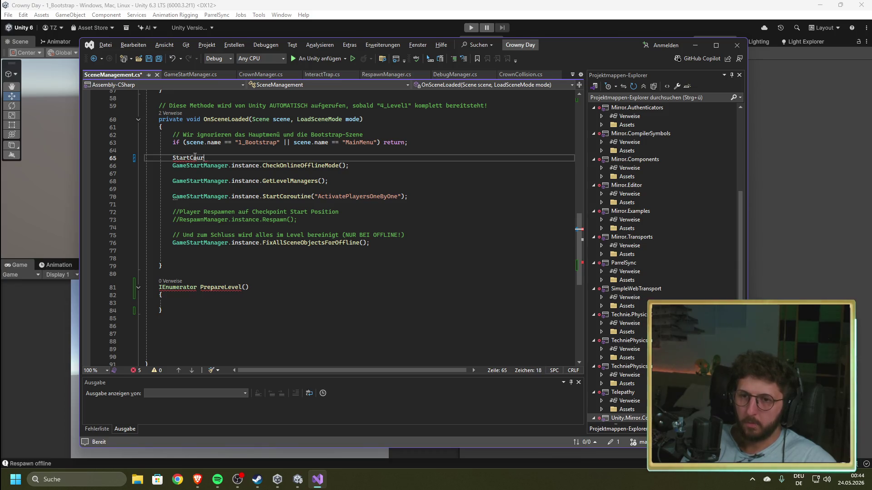
key("BackSpace")
key("BackSpace")
key("BackSpace")
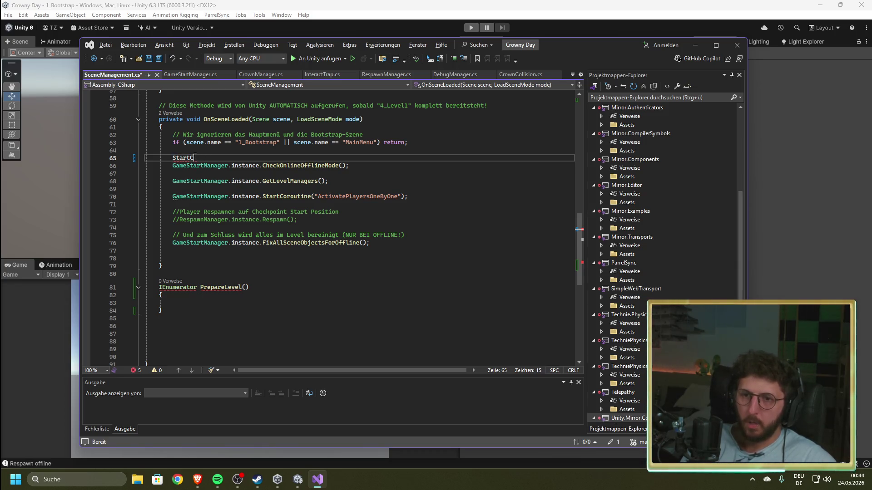
key("BackSpace")
key("BackSpace")
key("BackSpace")
type("art")
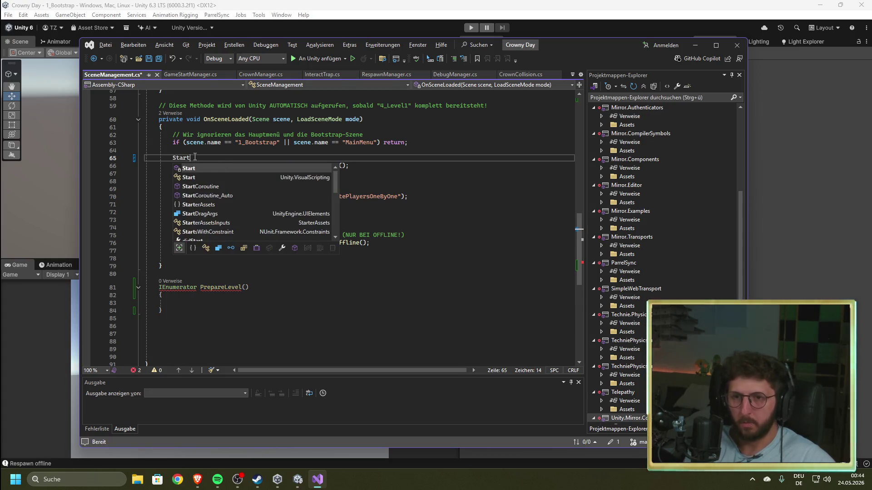
type("Co")
key("Tab")
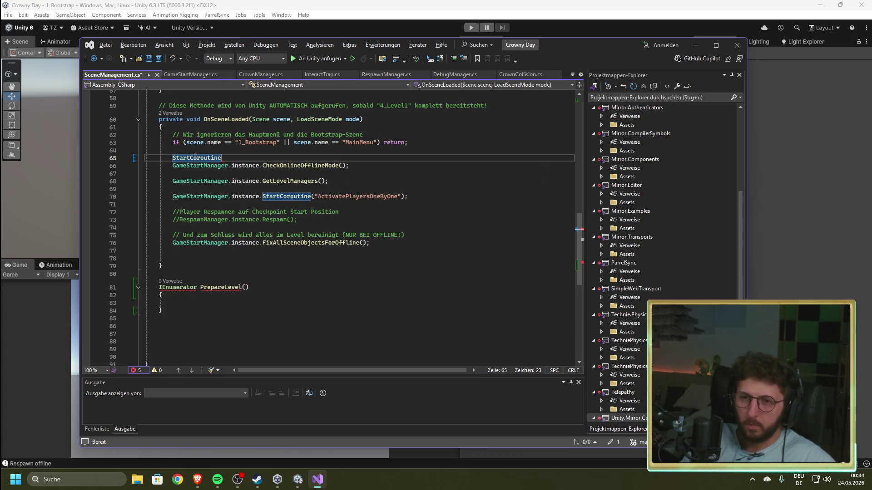
type("(")
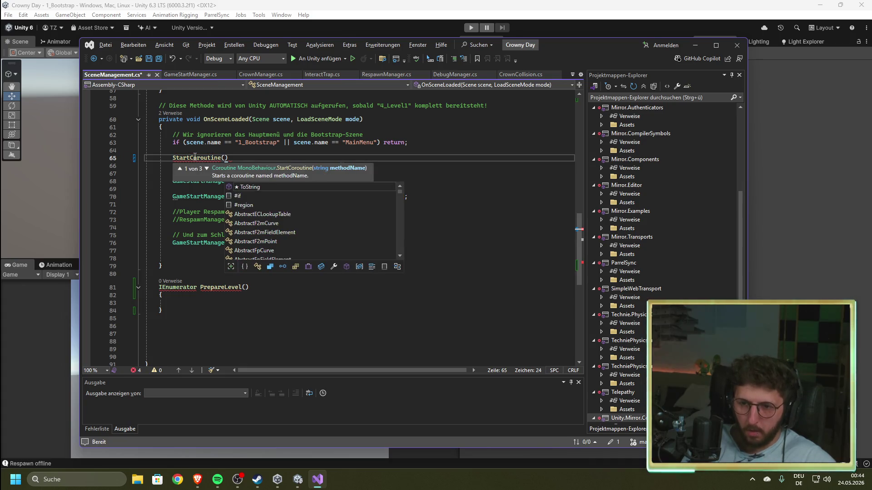
type("Prepa")
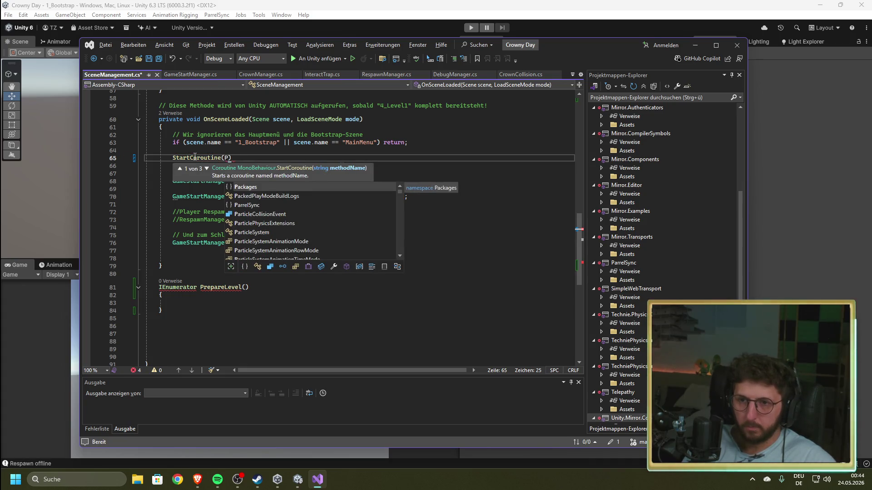
type("reLevel")
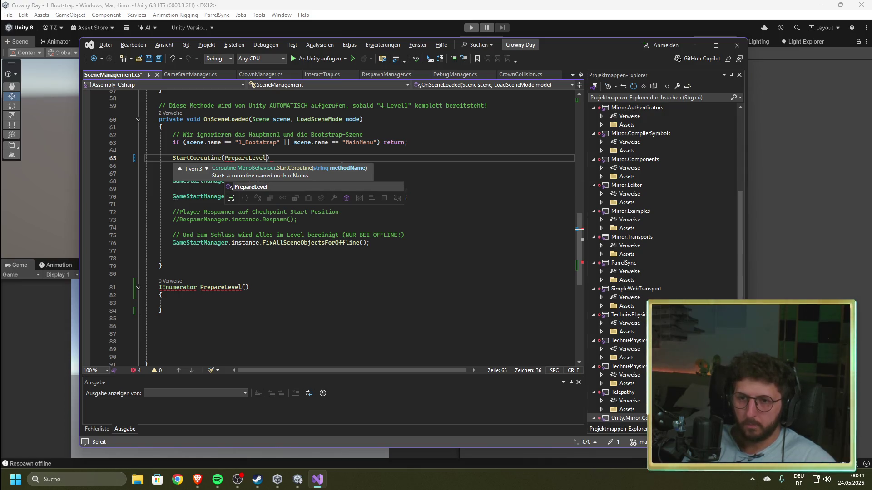
type("())")
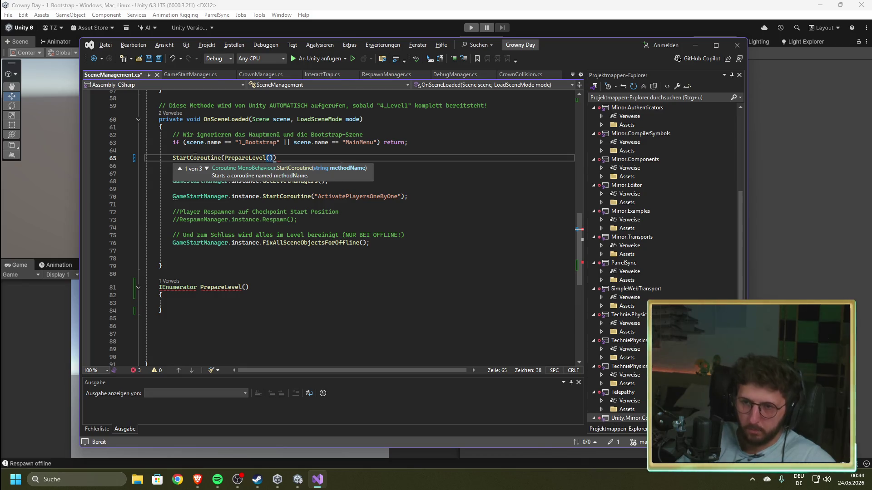
type(";")
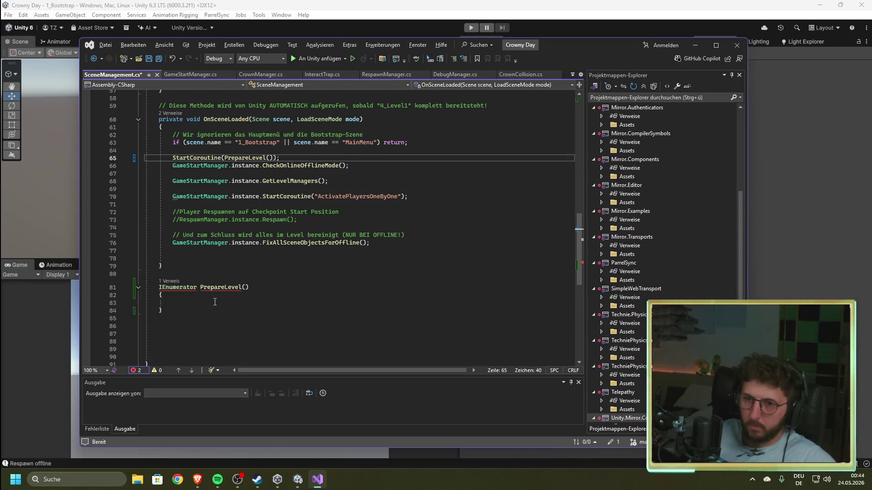
left_click(219, 302)
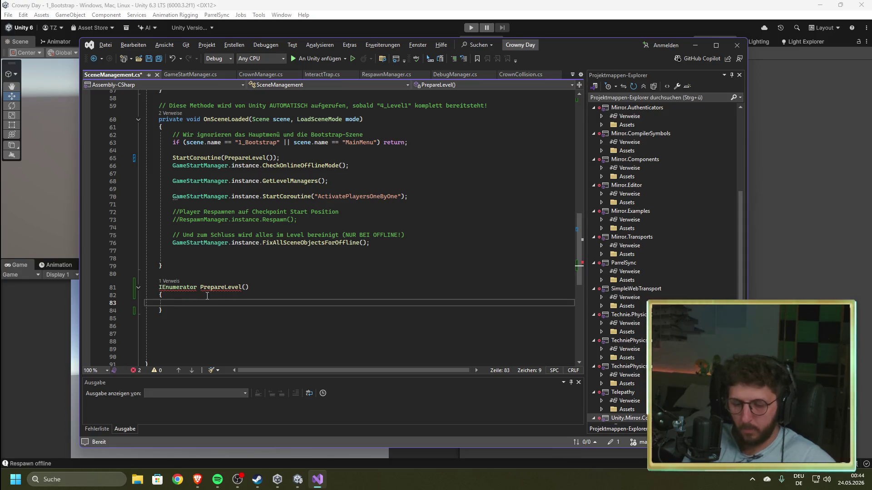
- Start an unfinished 'yield return' line in PrepareLevel and view GameStartManager.cs for reference
type("yield")
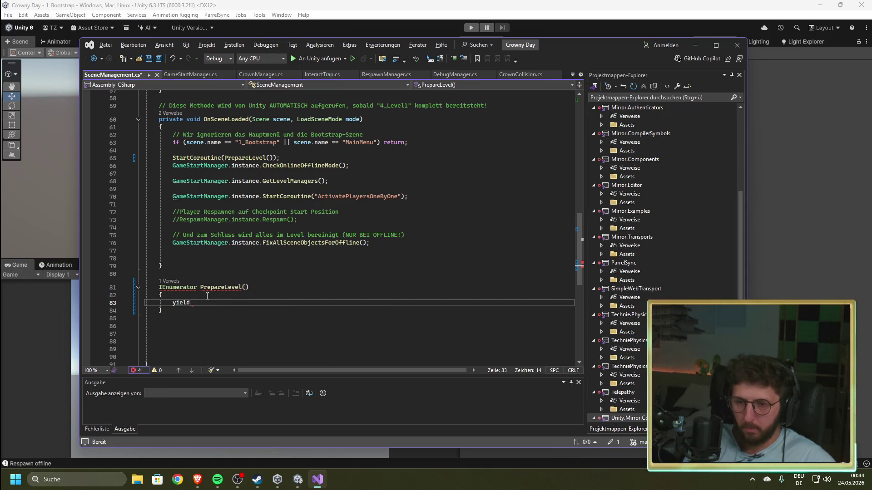
type(" return ")
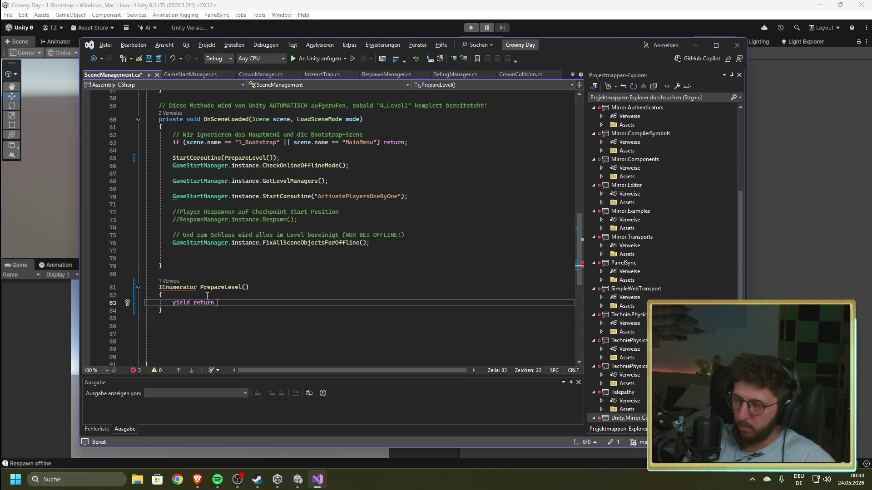
type("wait")
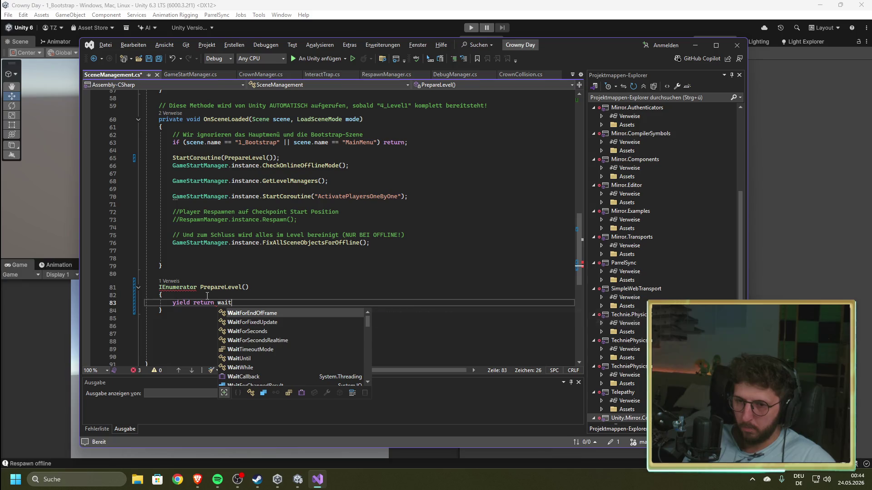
key("BackSpace")
key("BackSpace")
key("BackSpace")
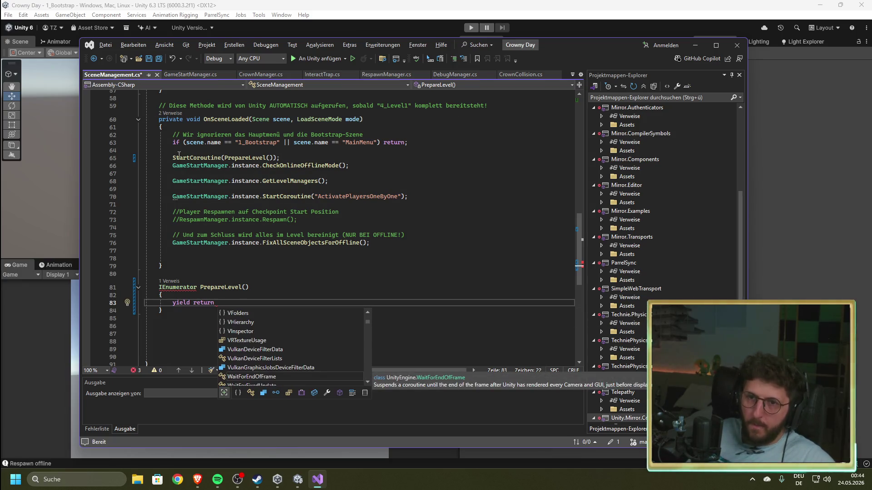
left_click(195, 72)
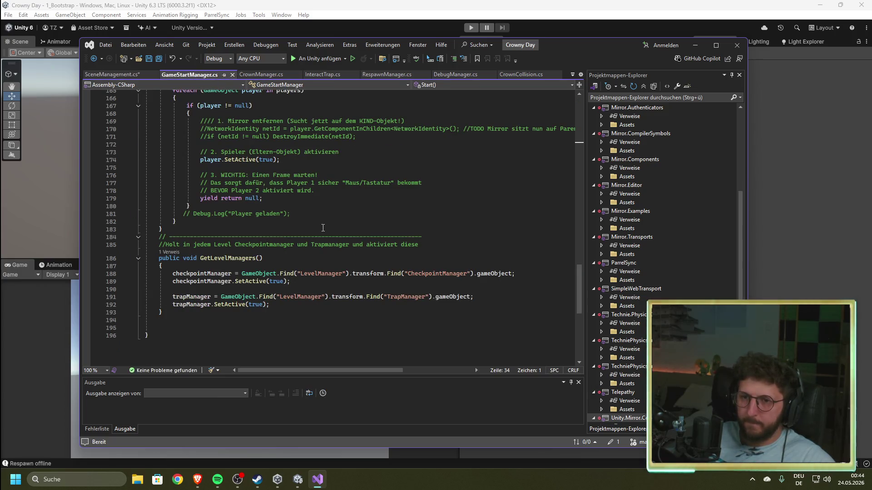
- Complete the PrepareLevel line as yield return new WaitForSeconds(2);
scroll(321, 226, "up", 6)
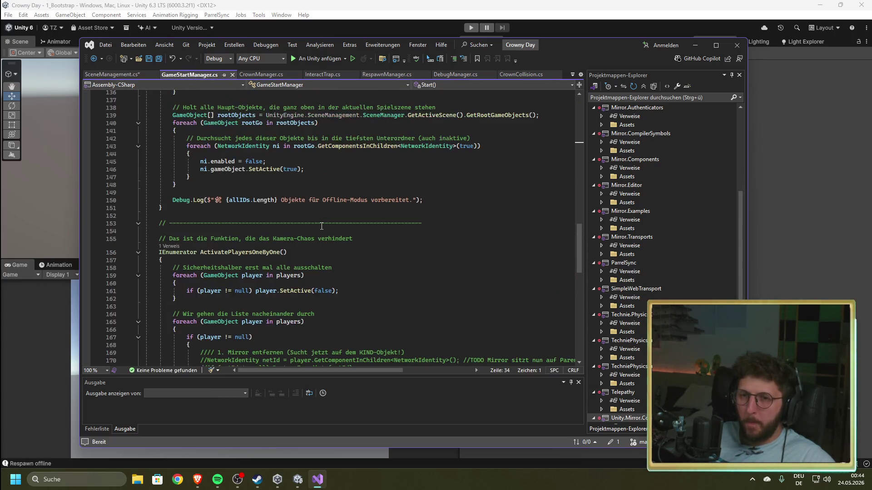
scroll(226, 224, "down", 3)
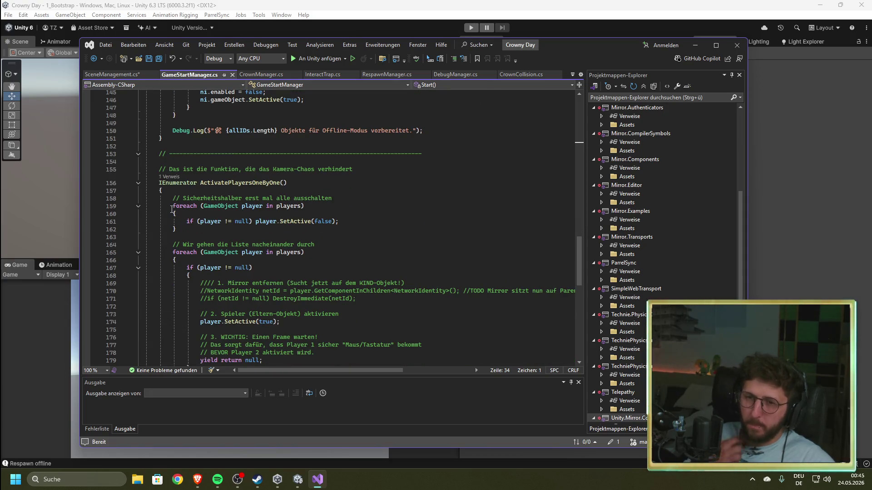
scroll(172, 209, "down", 3)
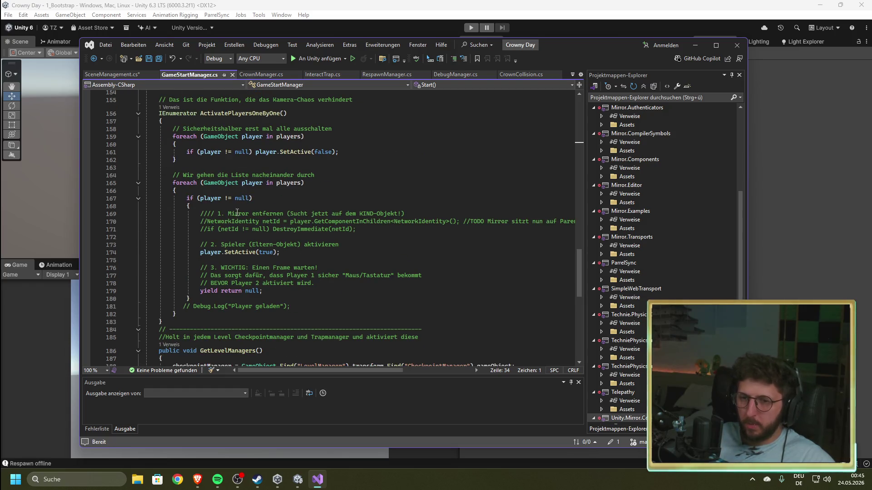
scroll(304, 296, "up", 9)
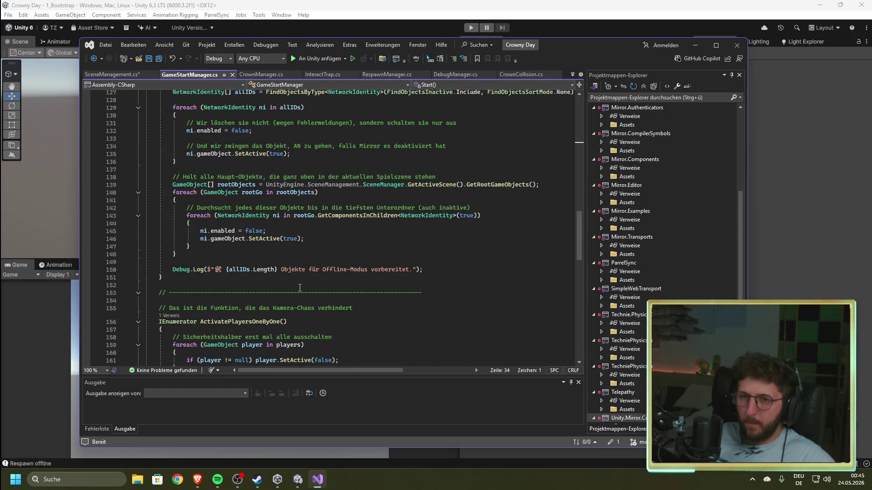
left_click(107, 74)
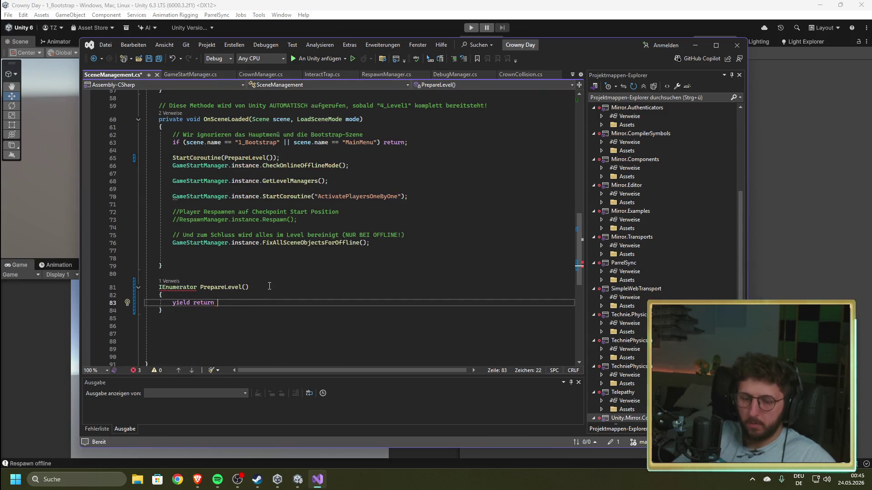
type("wait")
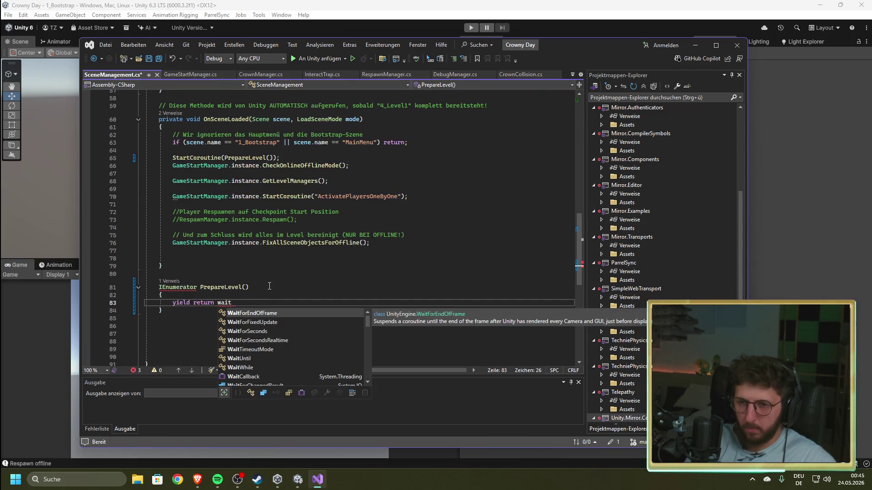
key("Down")
key("Down")
key("Tab")
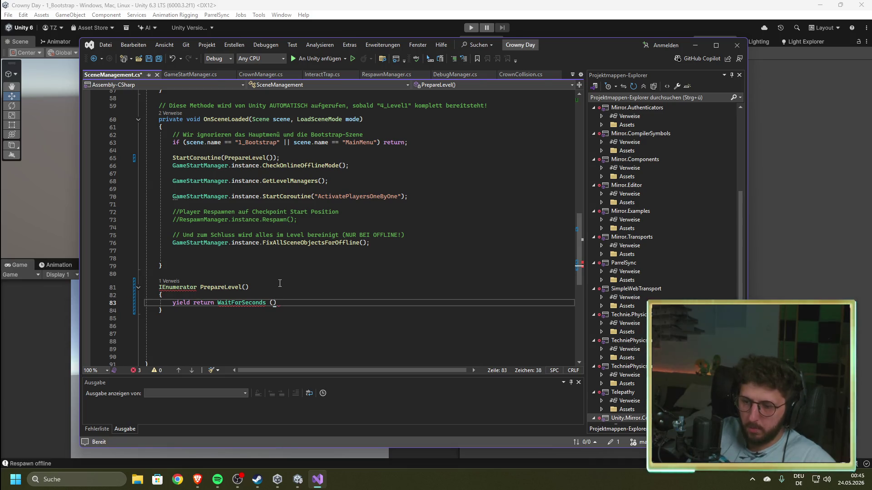
type("(2)")
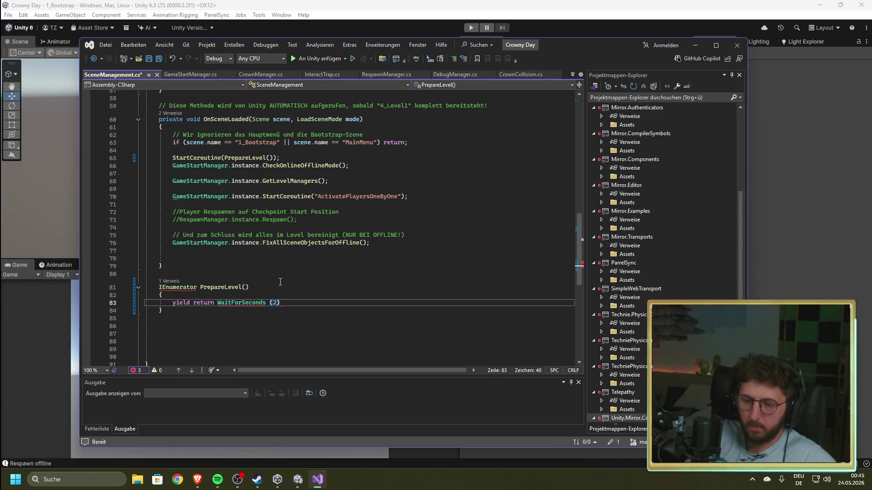
type(";")
key("Return")
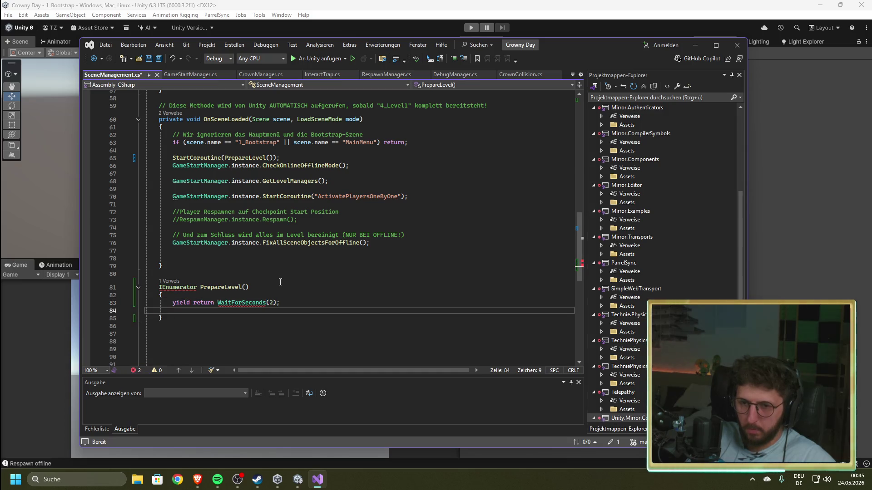
key("Up")
key("ctrl+Right")
key("ctrl+Right")
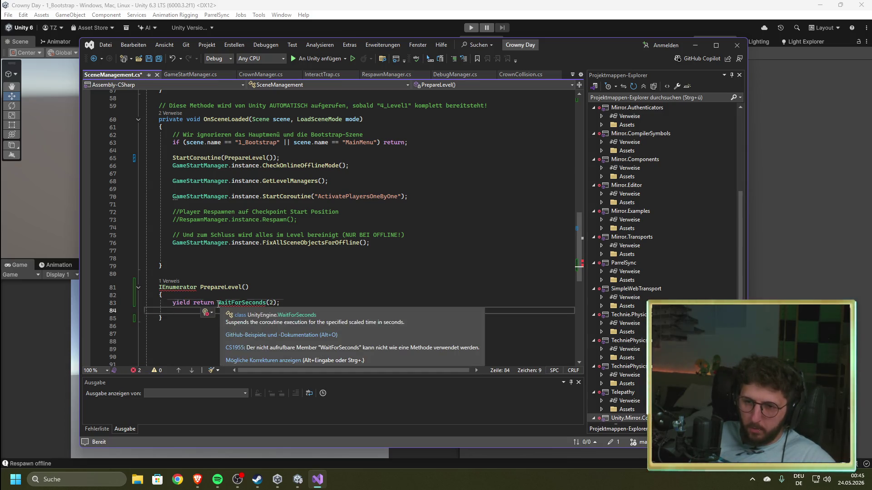
type("new")
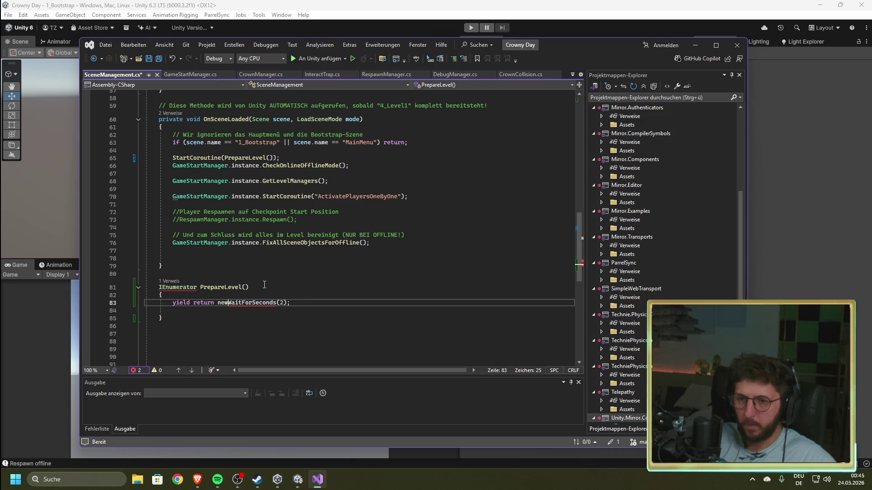
- Inspect the error on the IEnumerator declaration and look over GameStartManager.cs again
left_click(264, 286)
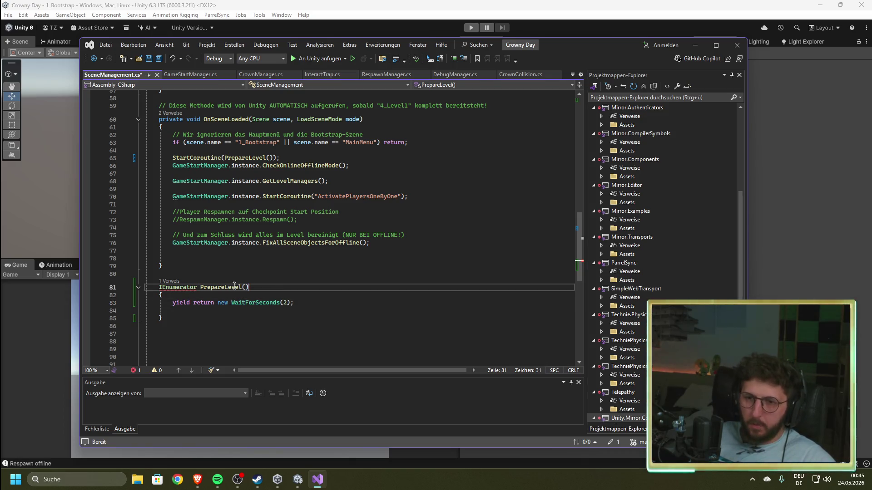
mouse_move(177, 286)
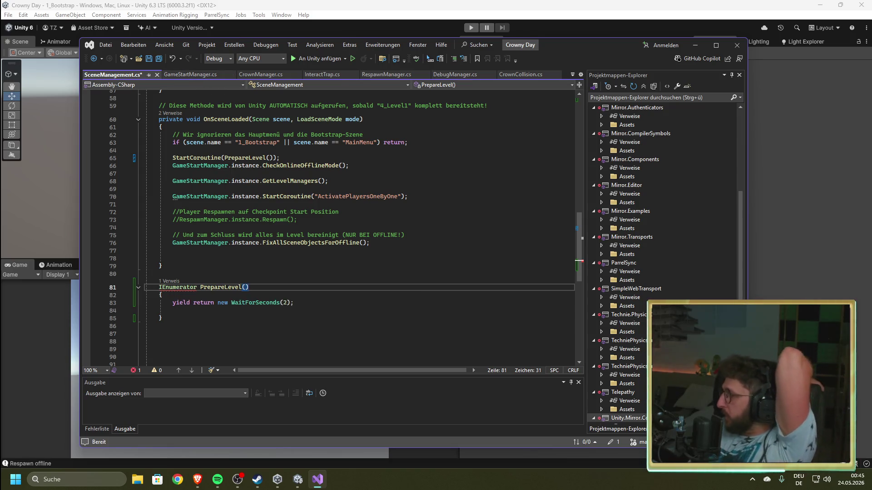
key("alt+Tab")
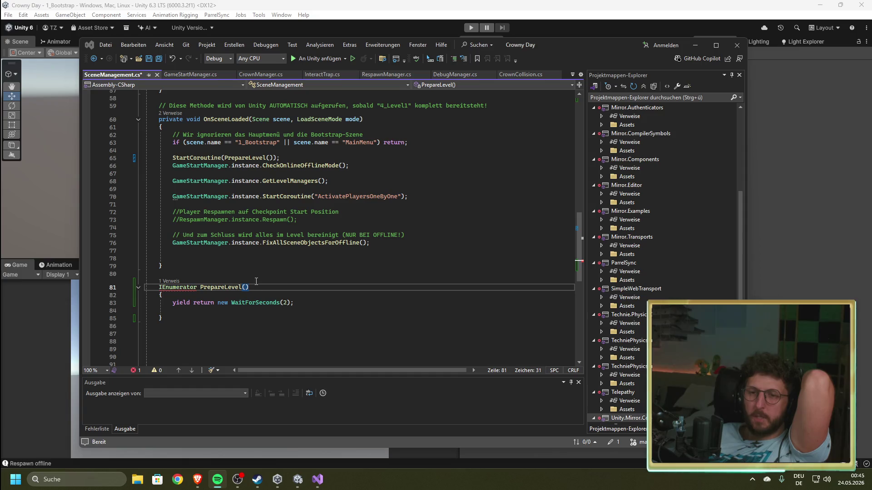
left_click(195, 76)
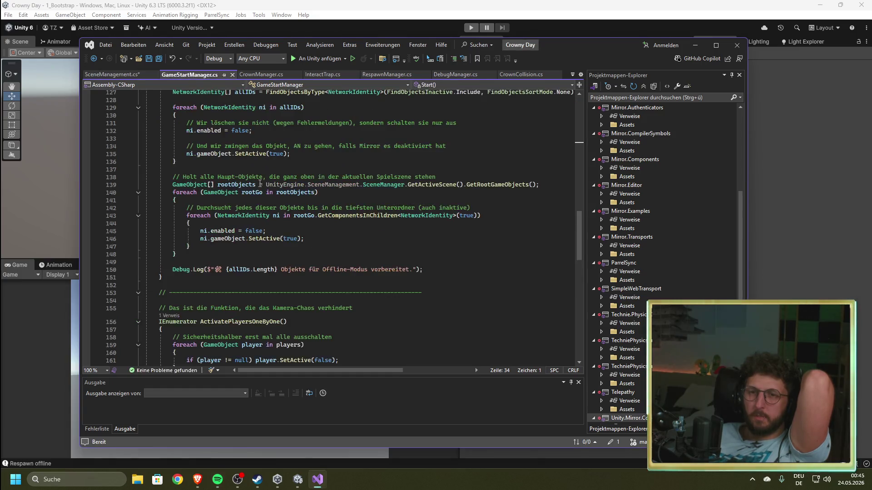
- Fix the IEnumerator error by adding 'using System.Collections;' to SceneManagement.cs
scroll(261, 259, "down", 9)
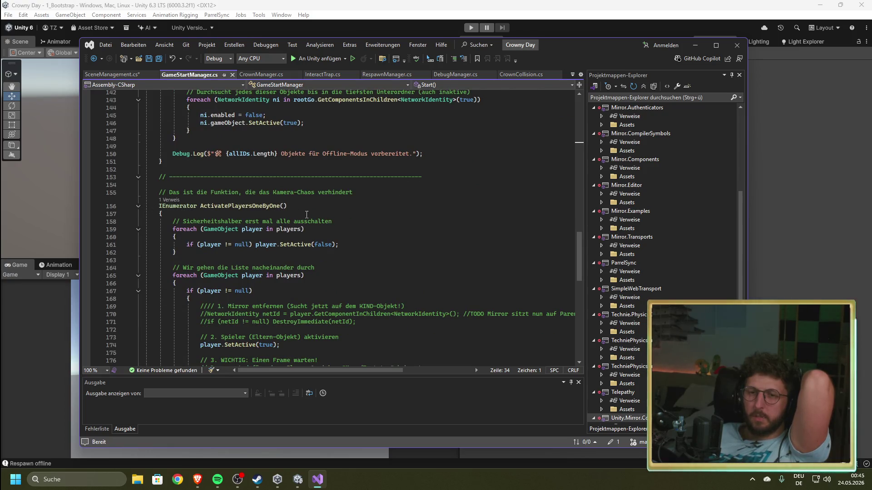
left_click(113, 75)
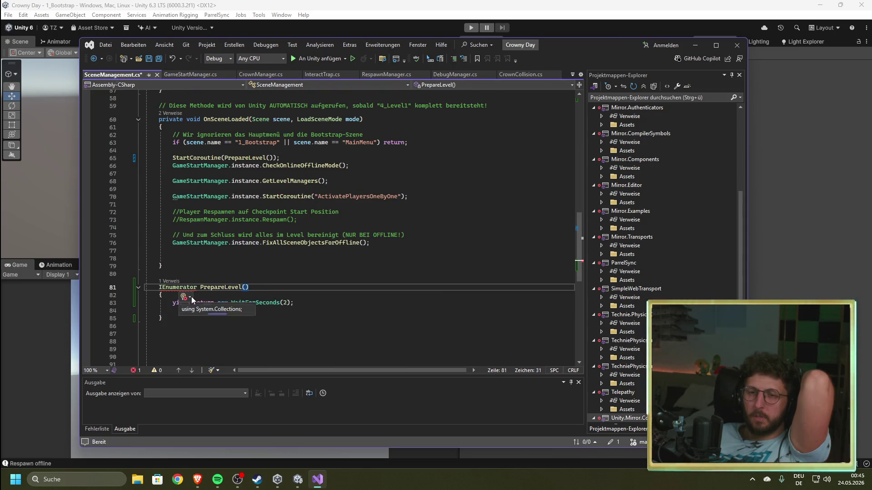
left_click(190, 297)
left_click(196, 309)
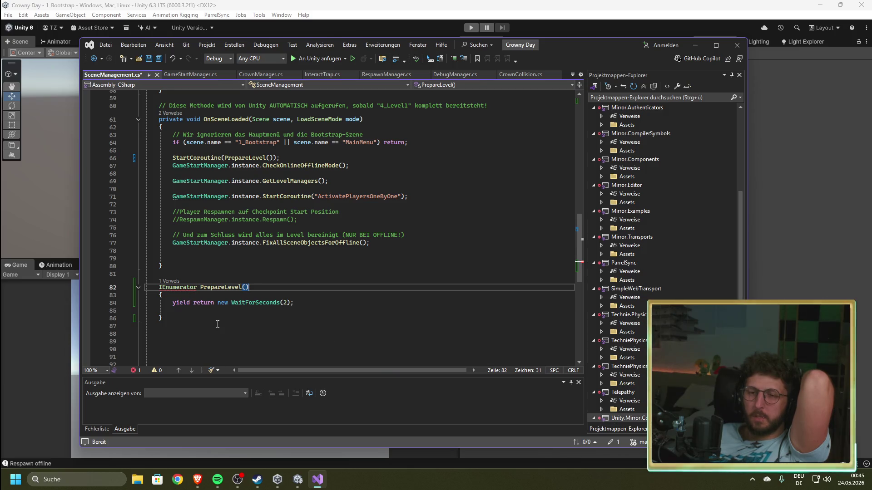
left_click(310, 303)
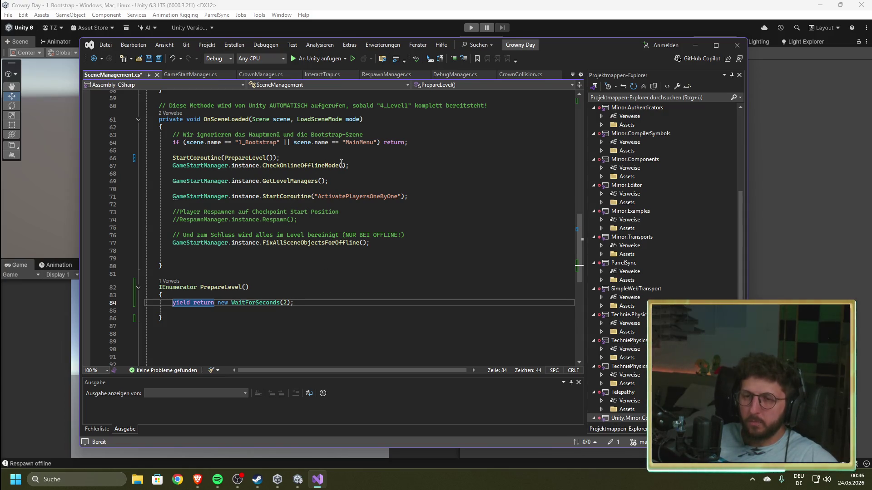
mouse_move(371, 243)
left_mouse_down()
mouse_move(163, 235)
mouse_move(162, 165)
left_mouse_up()
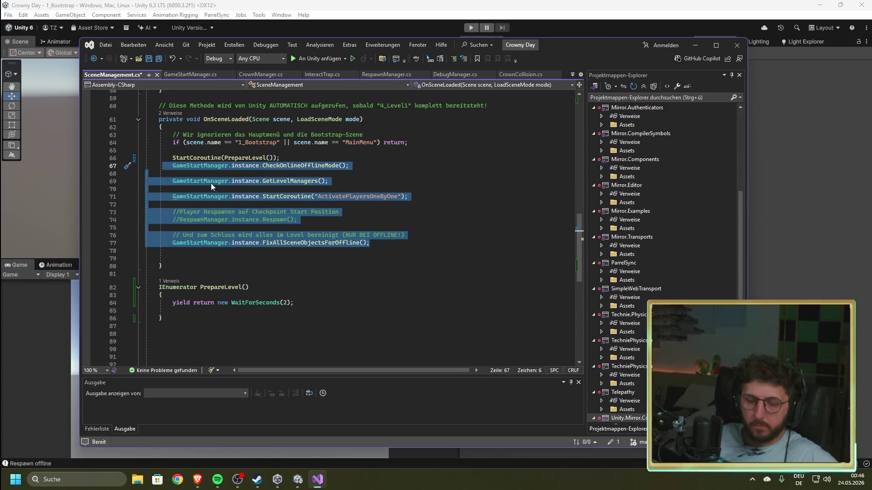
- Comment out the GameStartManager calls on lines 67–77 and paste them into PrepareLevel
key("ctrl+k")
key("ctrl+c")
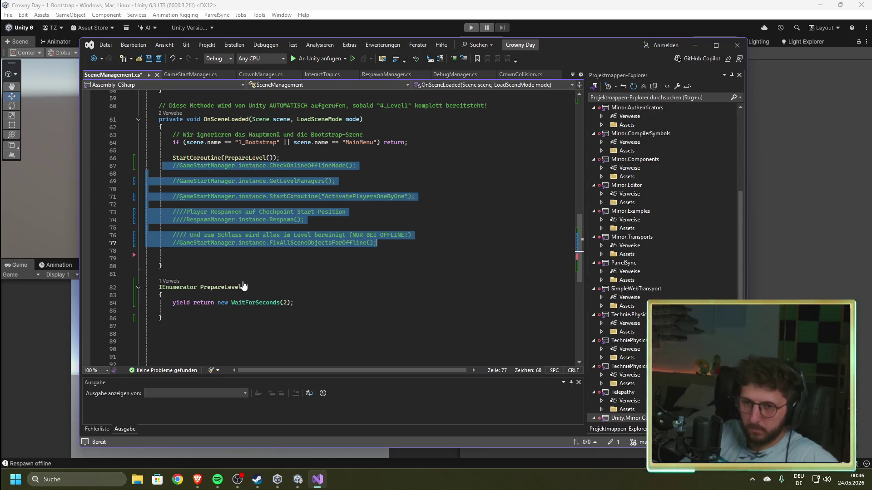
left_click(230, 296)
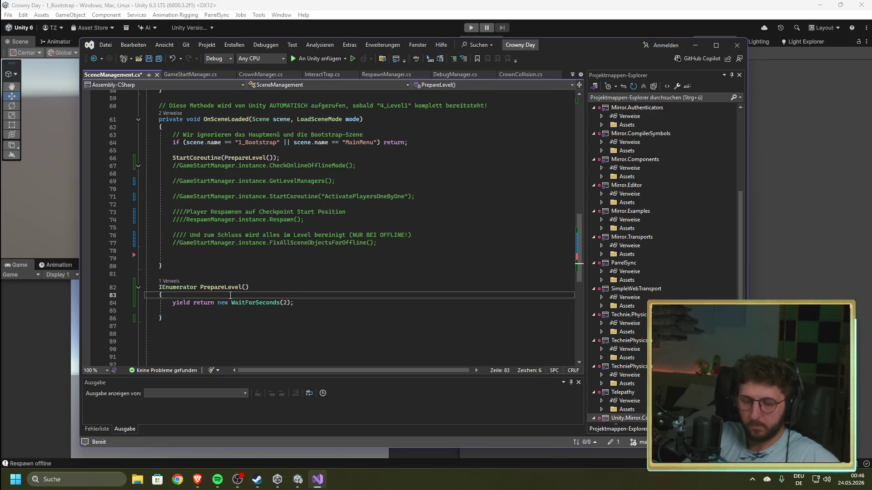
key("ctrl+v")
- Move the uncommented respawn lines below the two-second wait in PrepareLevel
scroll(246, 290, "down", 2)
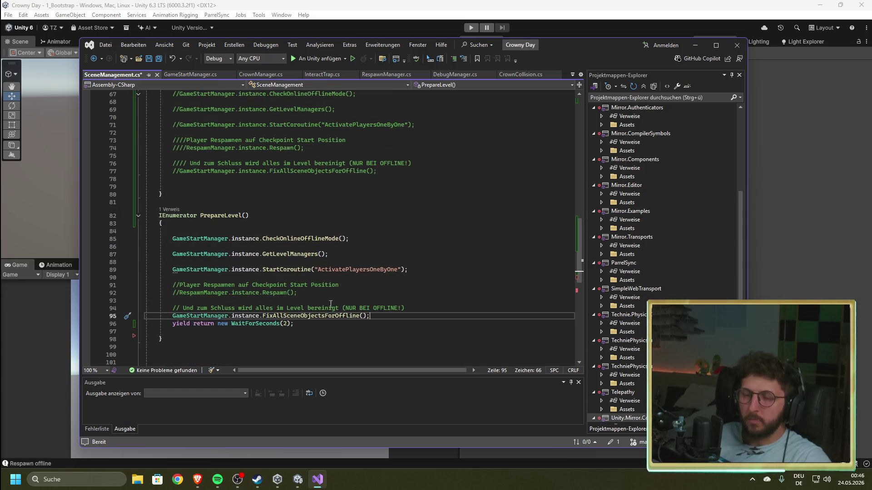
mouse_move(297, 293)
left_mouse_down()
mouse_move(147, 287)
mouse_move(164, 289)
left_mouse_up()
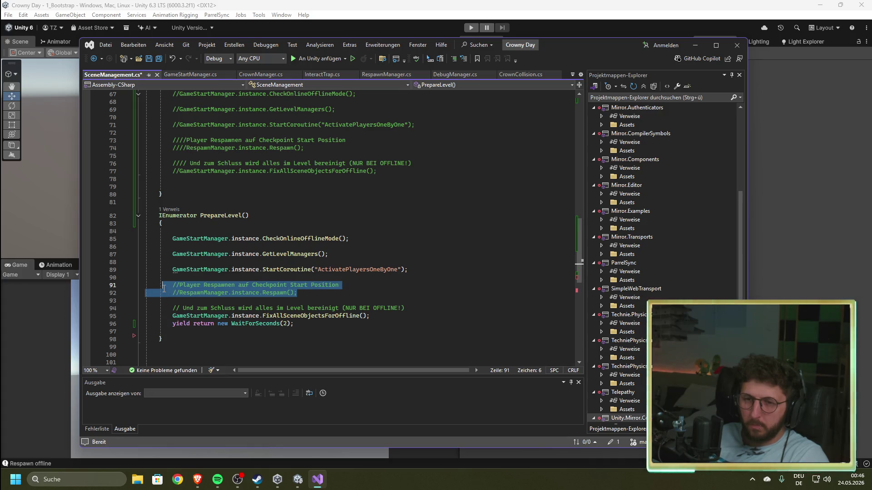
type("'")
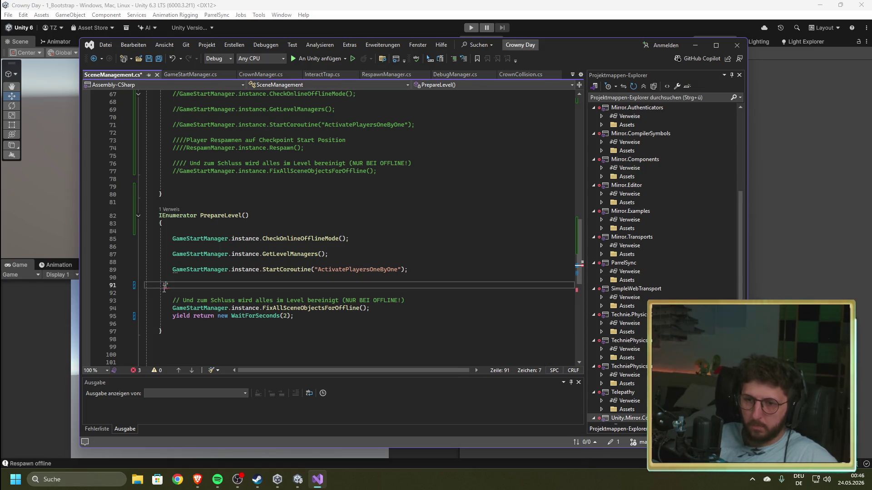
key("ctrl+z")
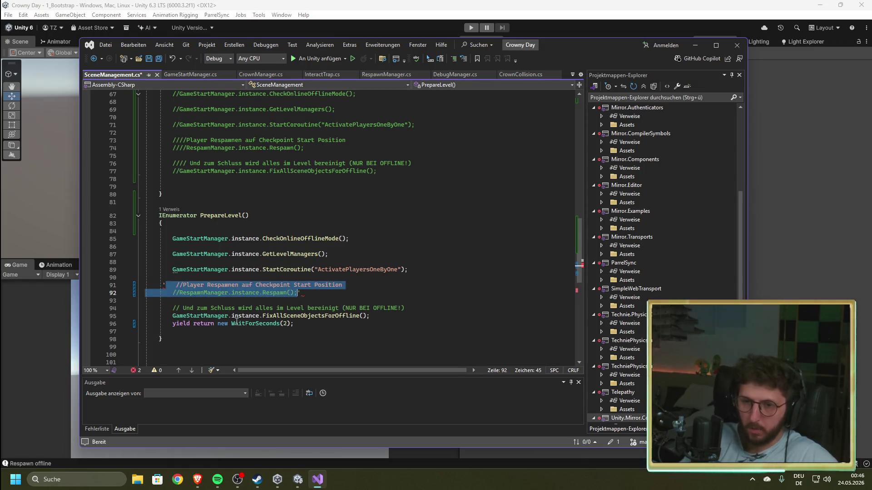
key("ctrl+z")
key("ctrl+z")
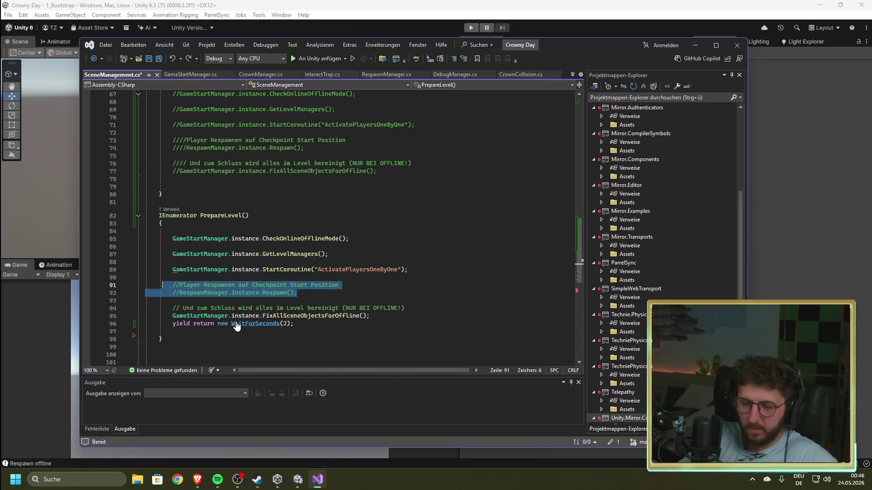
key("ctrl+z")
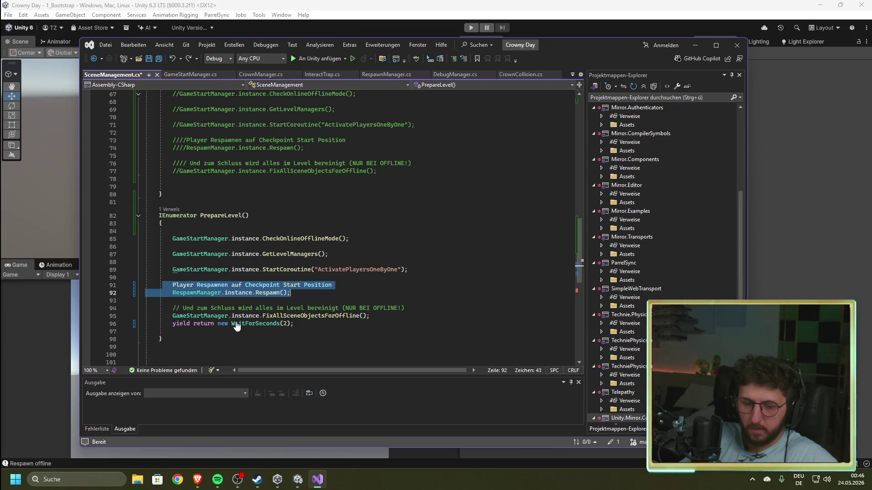
key("ctrl+z")
left_click(309, 318)
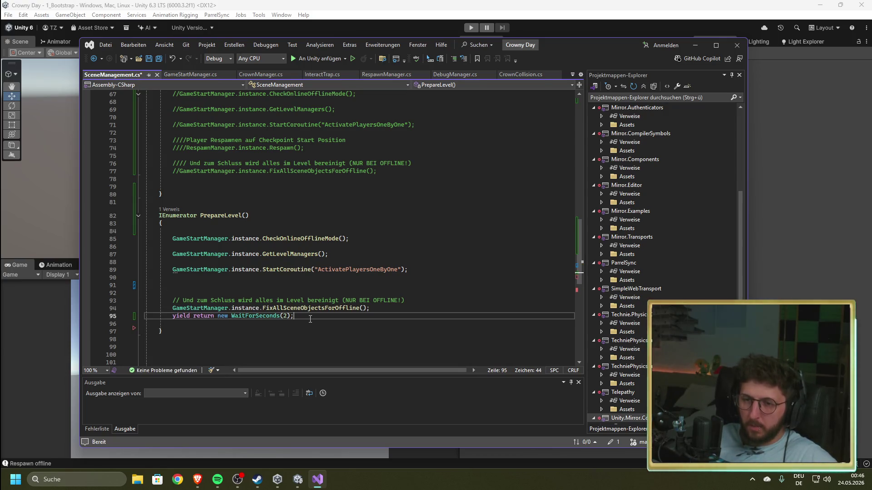
key("Return")
key("ctrl+v")
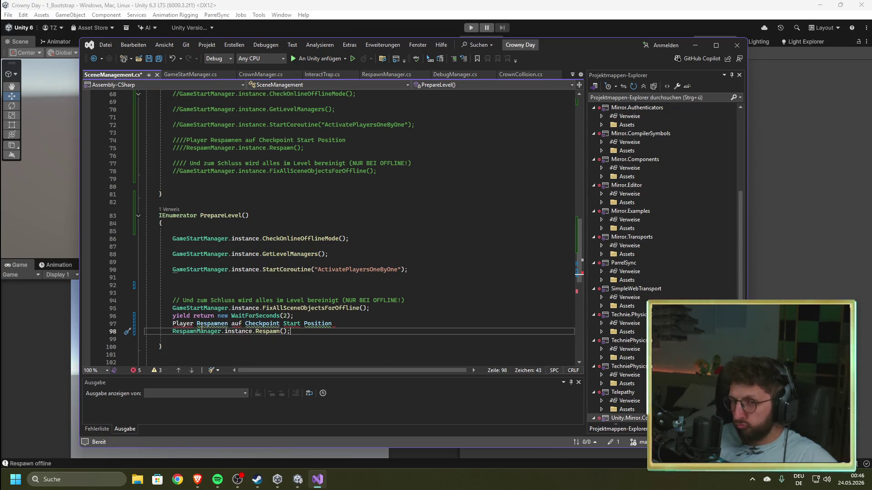
- Comment out the Player Respawnen line, tidy the blank lines, and save SceneManagement.cs
mouse_move(175, 323)
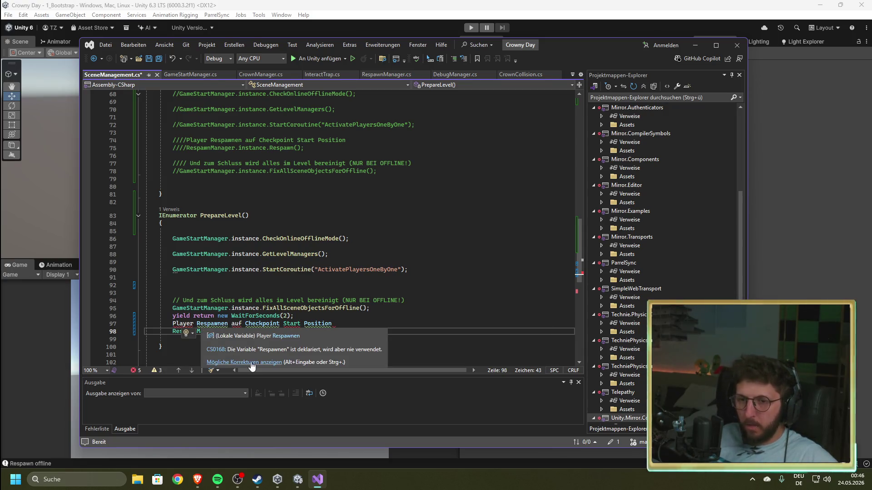
left_click(173, 324)
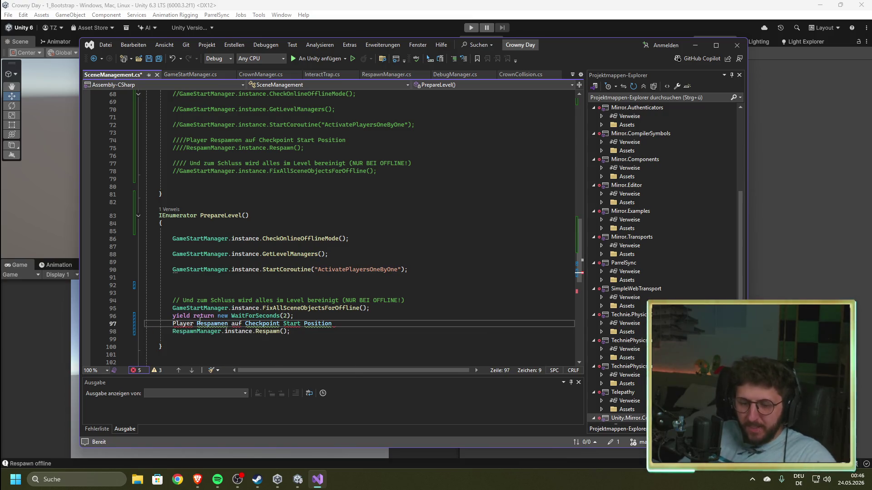
type("//")
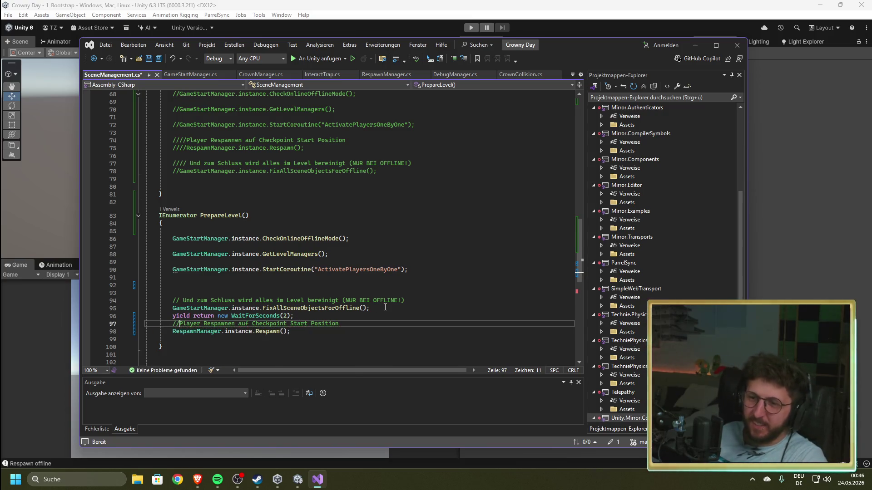
left_click(211, 290)
key("BackSpace")
key("BackSpace")
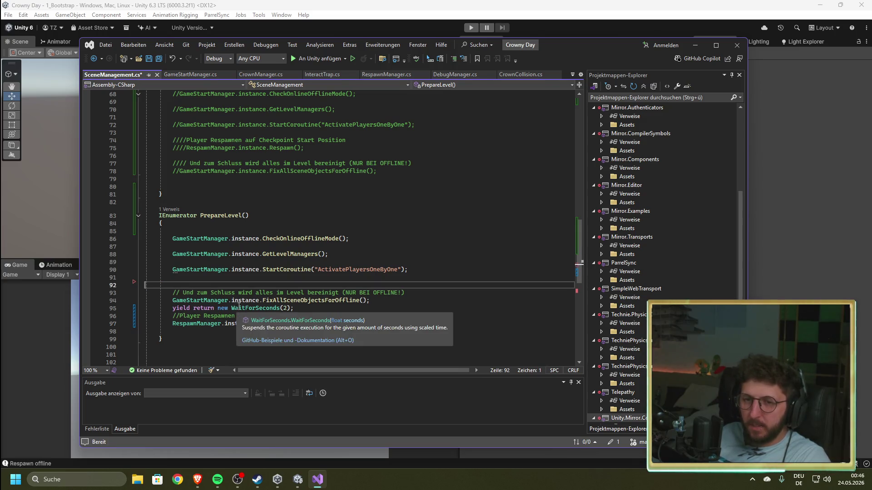
left_click(386, 293)
key("Return")
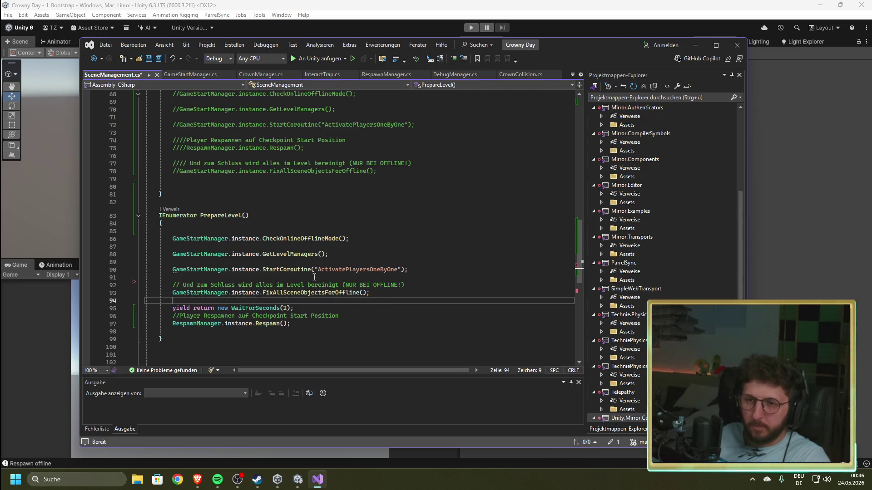
scroll(199, 313, "up", 4)
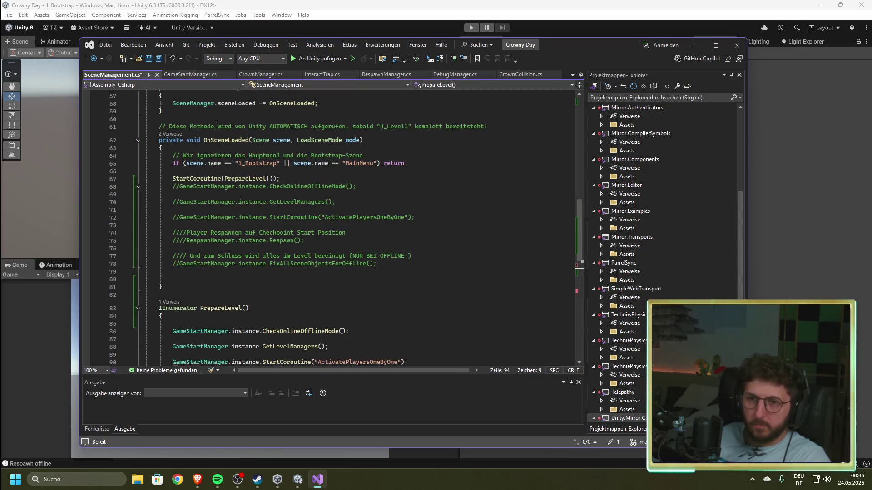
scroll(215, 180, "down", 4)
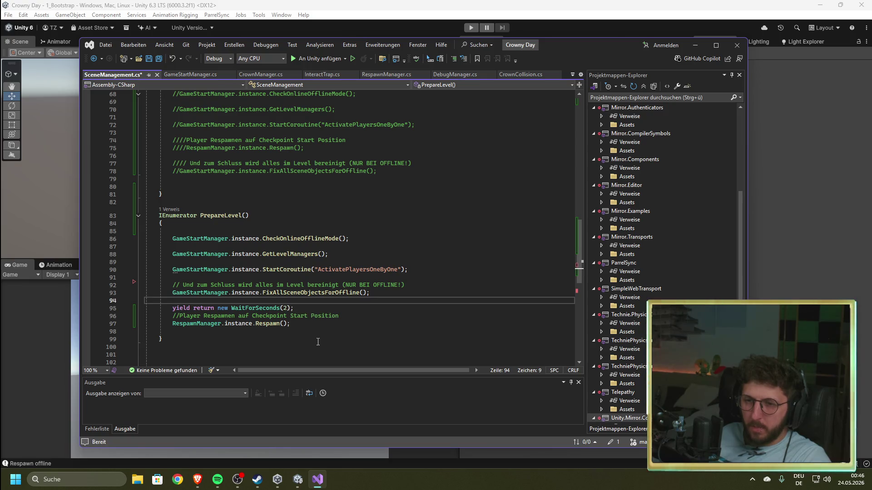
left_click(319, 332)
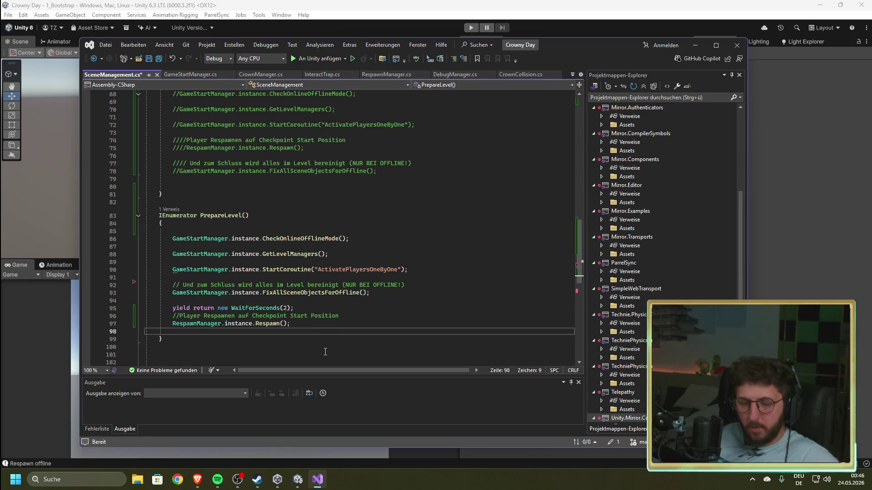
key("ctrl+s")
key("alt+Tab")
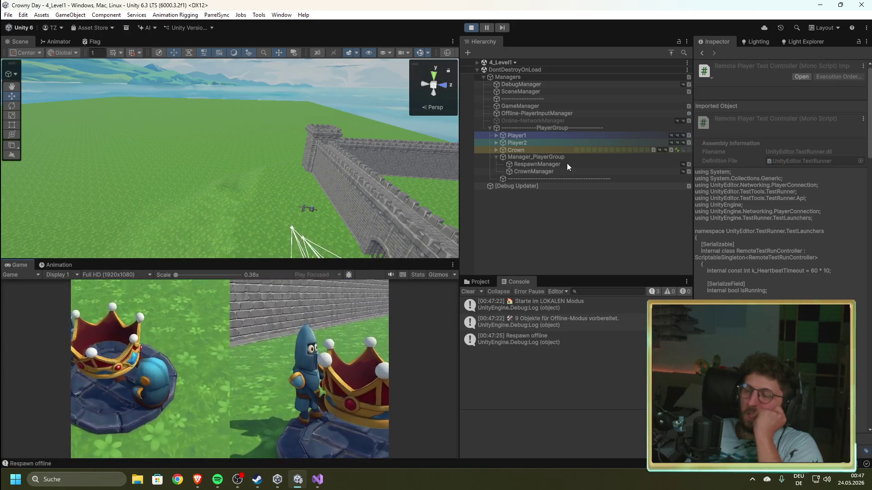
- Stop the test run and change the PrepareLevel wait from 2 to 1 second
left_click(471, 28)
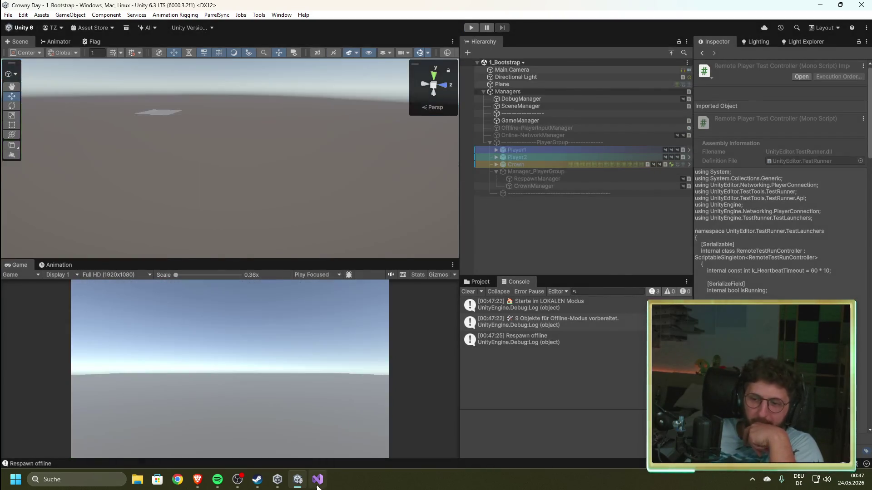
left_click(318, 479)
left_click(289, 309)
key("BackSpace")
type("1);")
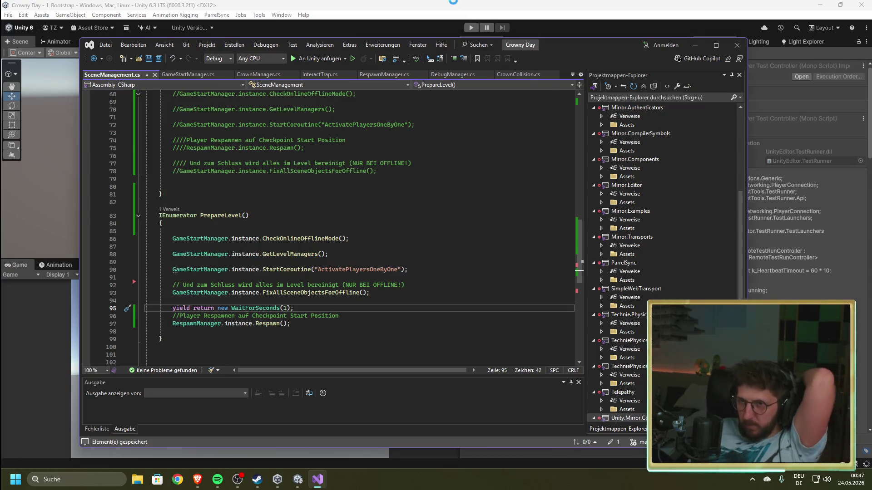
- Return to Unity to reload the script and start play mode with the 1-second wait
key("alt+Tab")
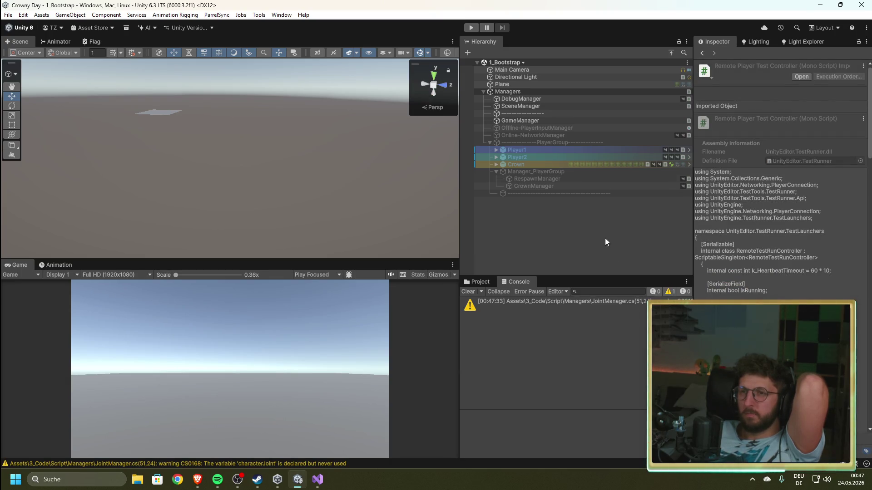
left_click(471, 28)
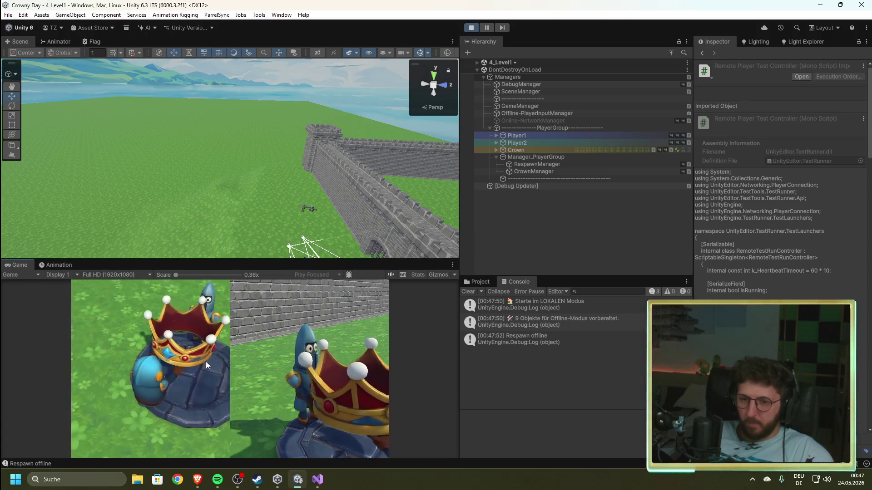
- Stop play mode, show the Project folders, and bring Visual Studio back to the front
left_click(471, 28)
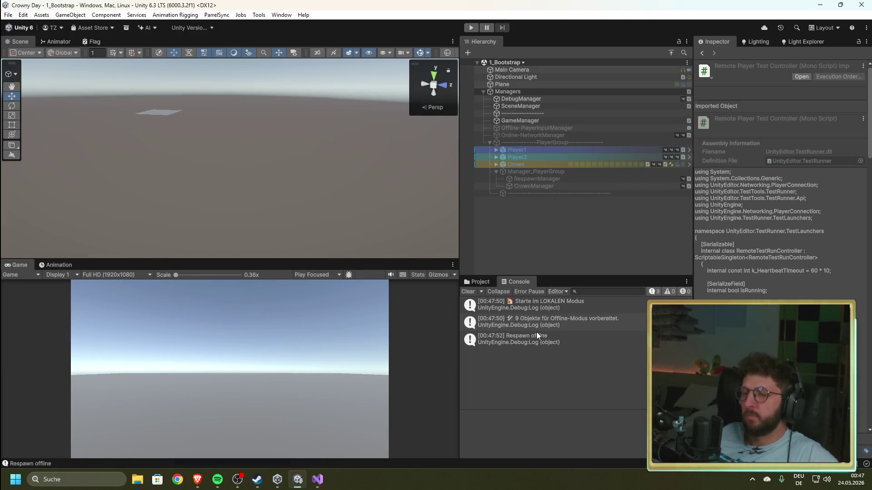
left_click(480, 281)
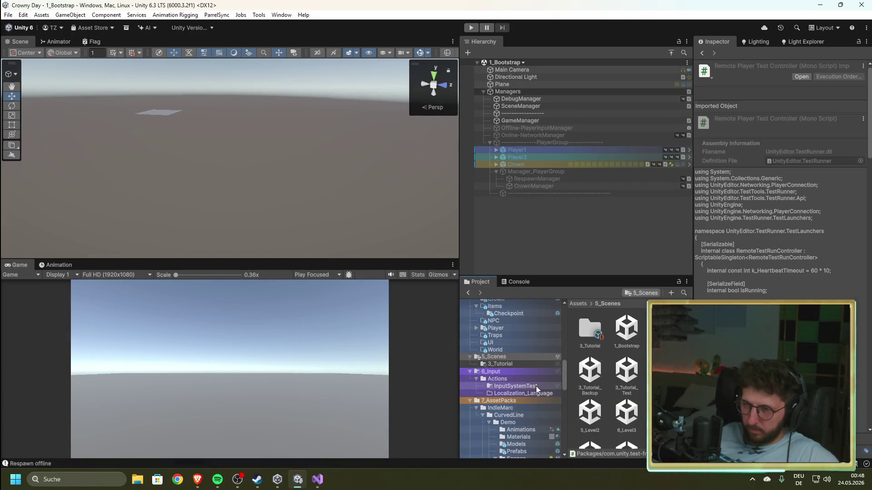
left_click(317, 479)
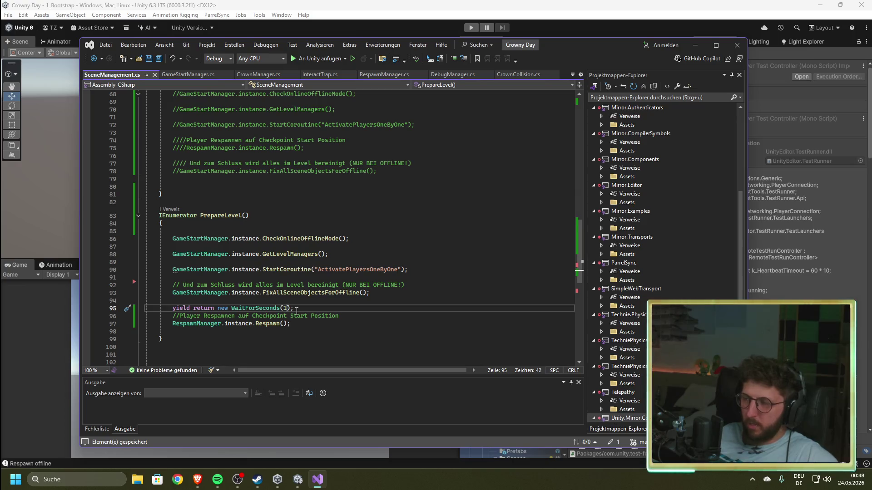
- Select the commented-out GameStartManager calls on lines 68–78 in OnSceneLoaded
scroll(295, 312, "up", 6)
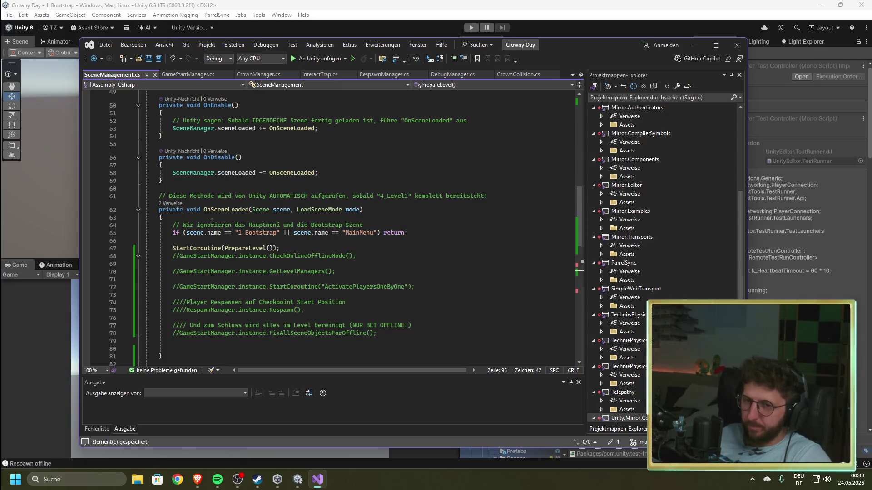
left_click_drag(385, 335, 145, 256)
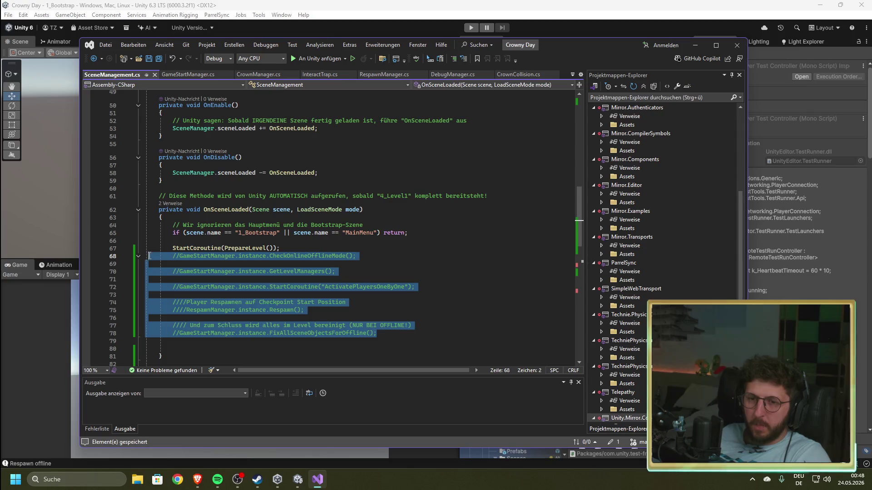
- Delete the commented-out calls and check the scene-name condition on line 65
key("Delete")
key("Delete")
key("Delete")
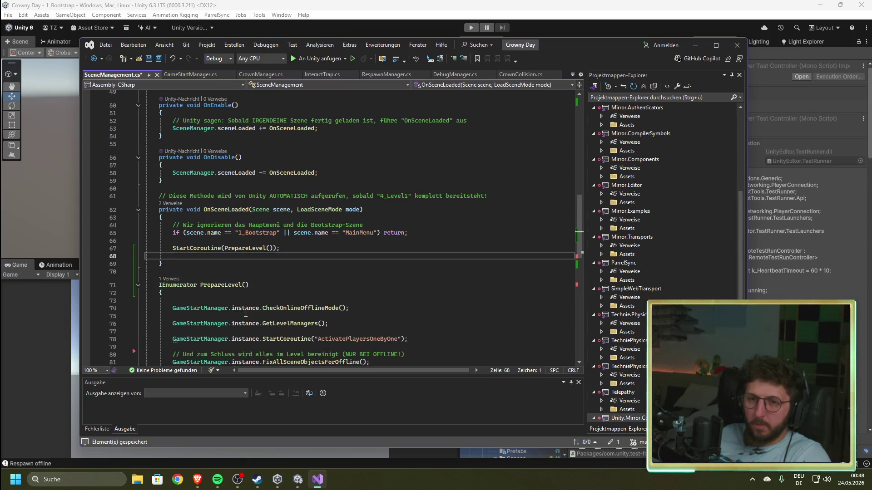
left_click(138, 286)
scroll(299, 337, "up", 4)
scroll(307, 290, "up", 4)
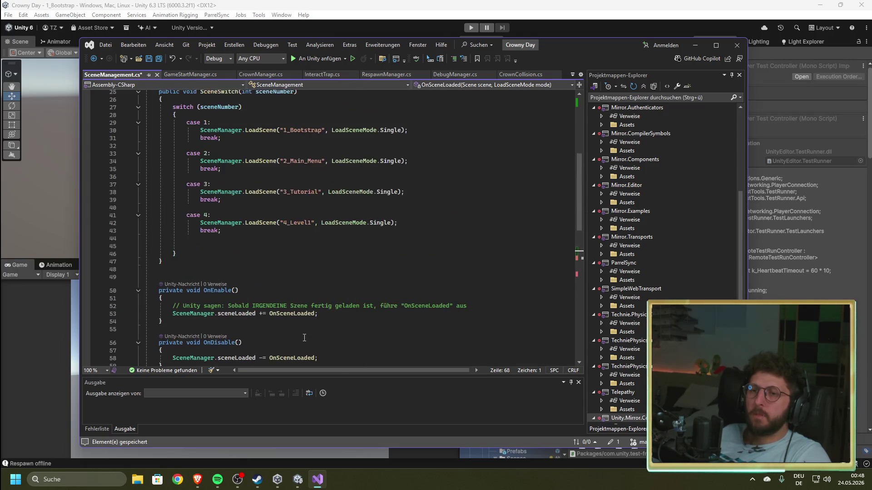
scroll(212, 245, "down", 3)
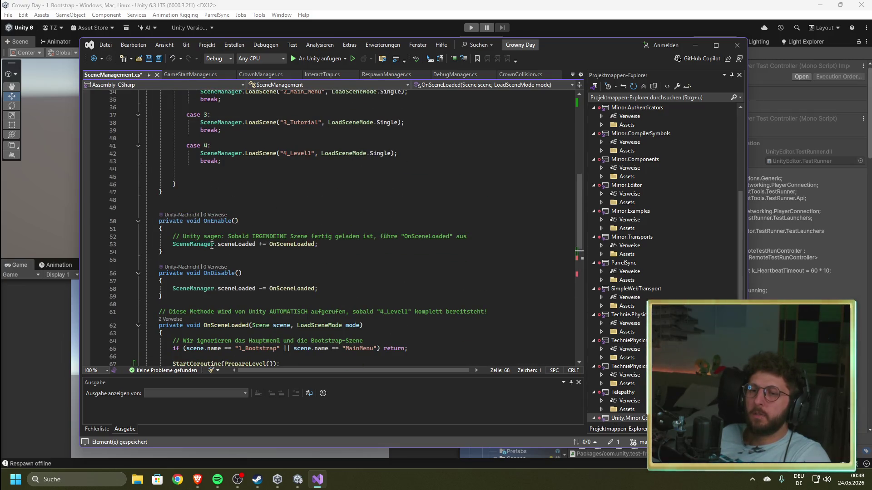
left_click_drag(323, 246, 269, 246)
scroll(336, 273, "down", 4)
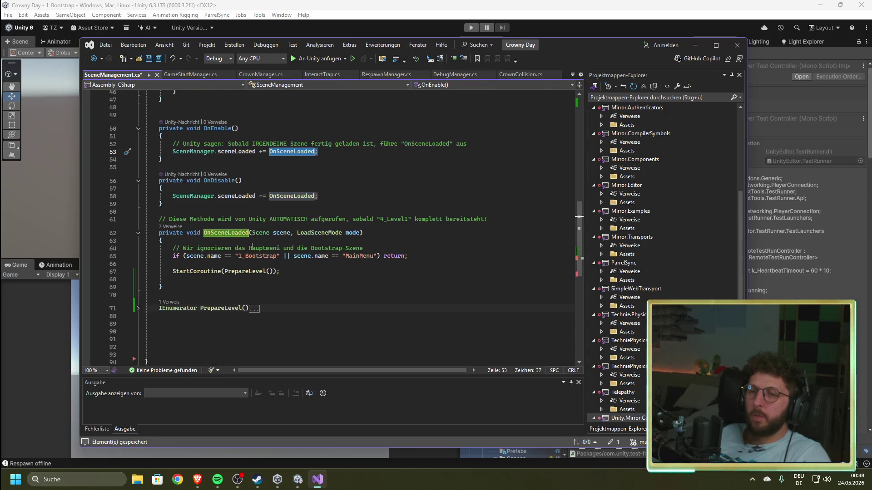
left_click_drag(172, 255, 406, 256)
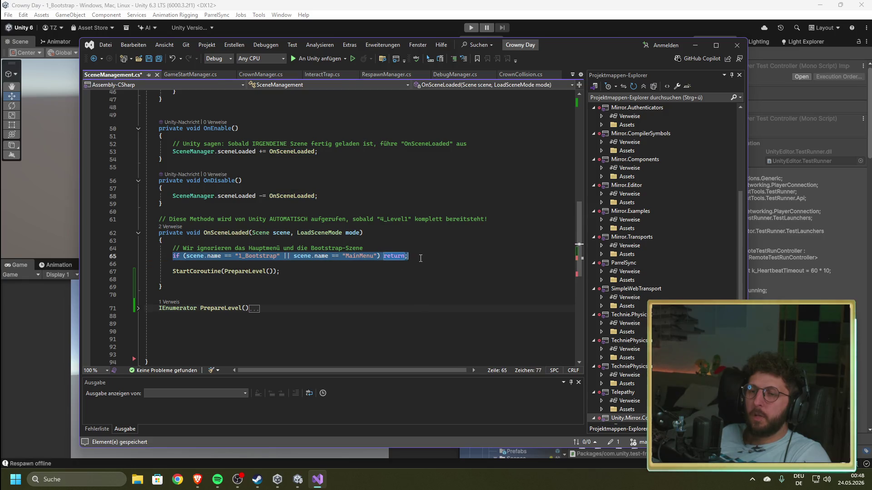
left_click(426, 255)
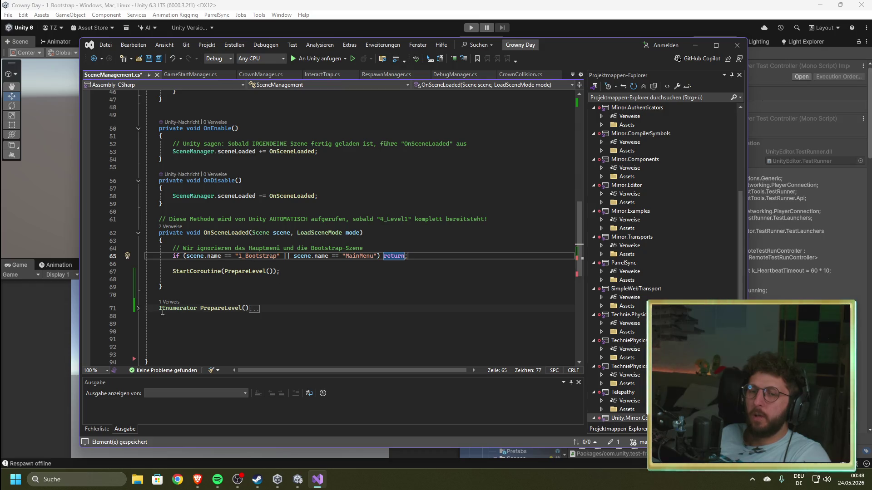
- Review PrepareLevel's FixAllSceneObjectsForOffline and Respawn calls, then save SceneManagement.cs
left_click(138, 311)
scroll(284, 253, "down", 3)
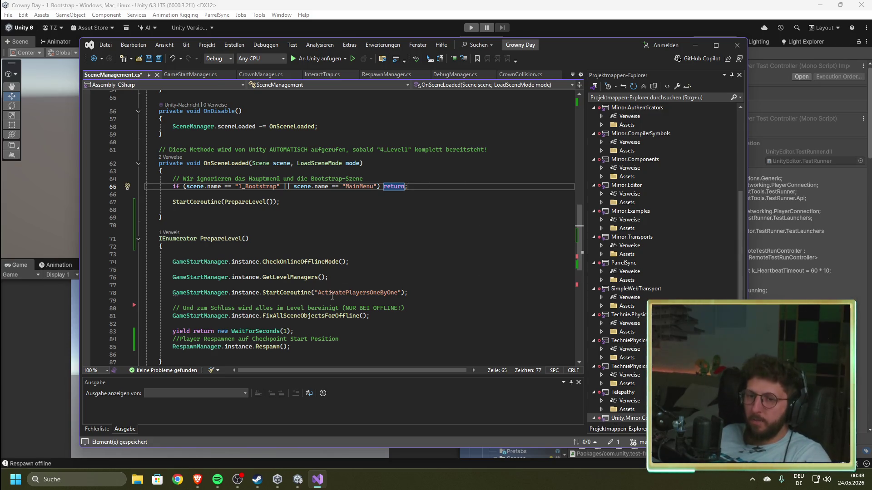
scroll(338, 301, "down", 2)
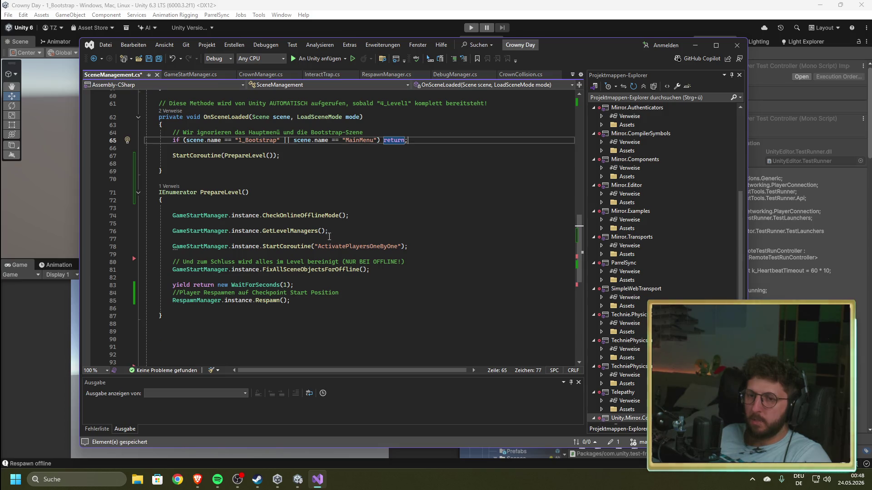
left_click_drag(370, 270, 176, 269)
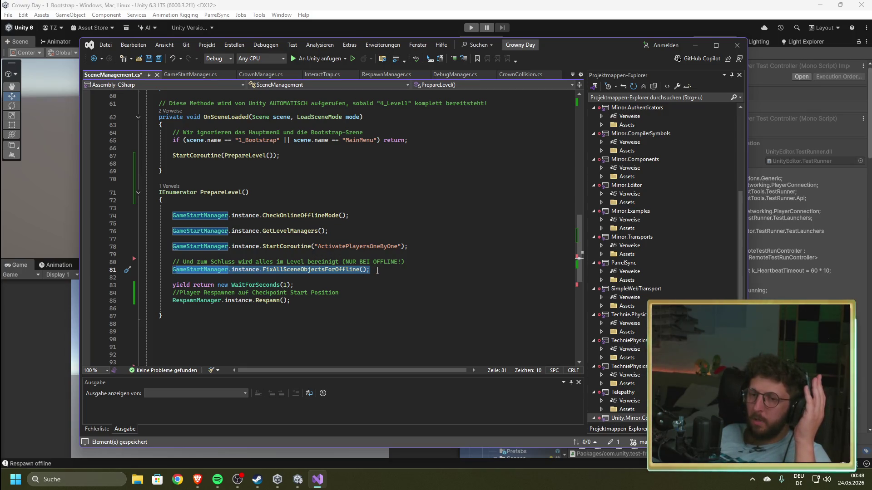
left_click(294, 301)
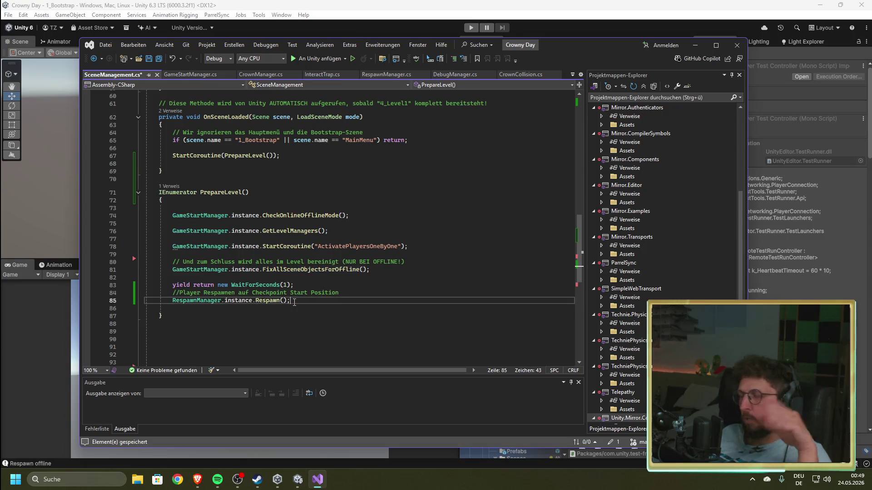
left_click(139, 193)
scroll(278, 318, "up", 4)
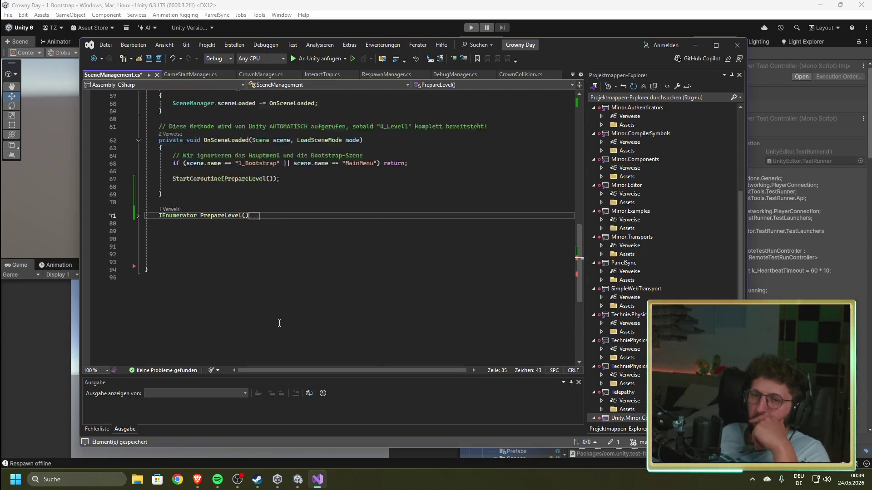
left_click(349, 305)
key("ctrl+s")
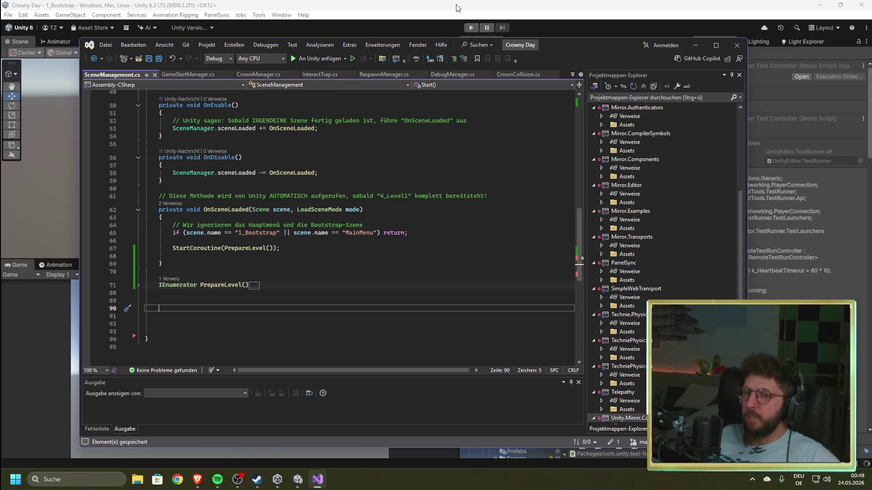
left_click(187, 74)
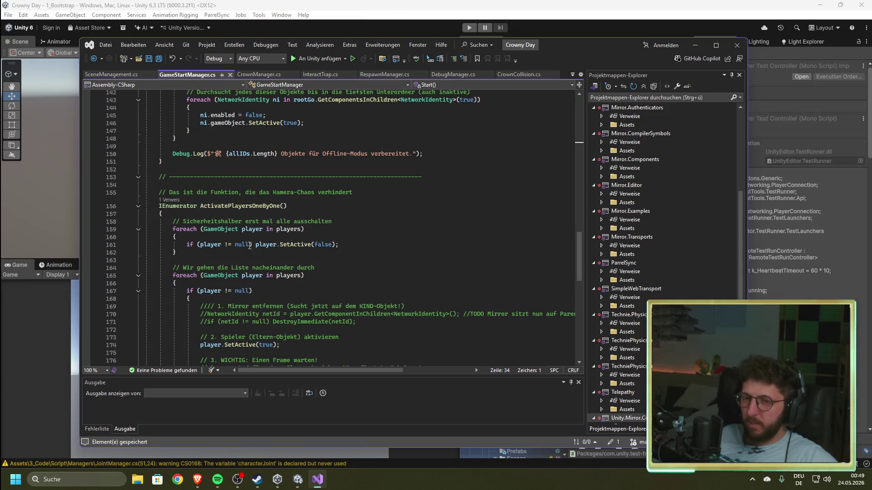
- Read through GameStartManager.cs, including its CheckOnlineOfflineMode method
scroll(250, 245, "down", 4)
scroll(261, 254, "up", 4)
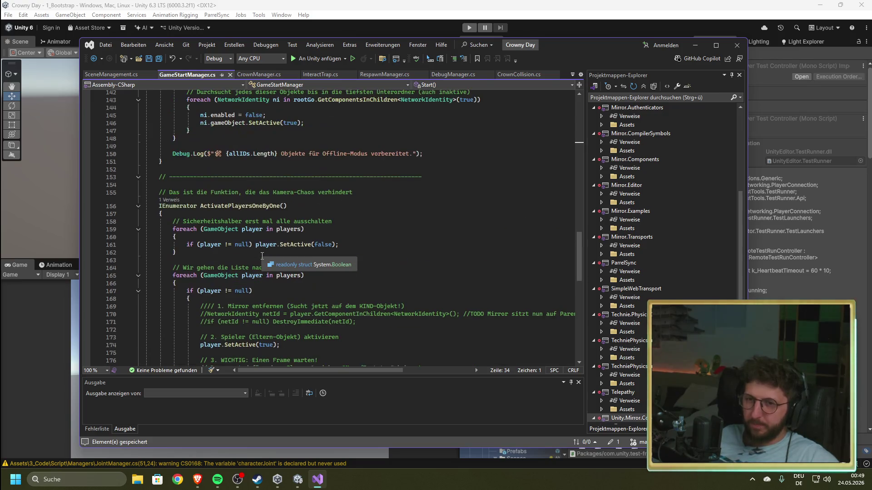
scroll(262, 256, "down", 12)
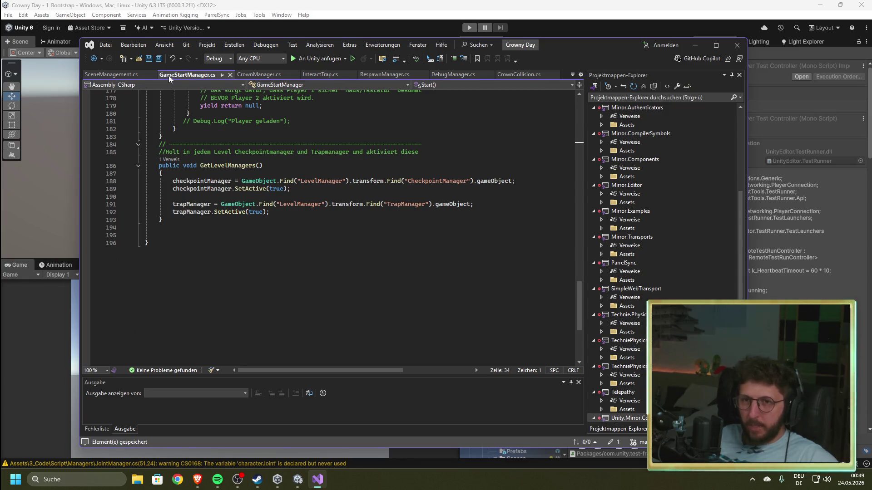
scroll(243, 249, "up", 20)
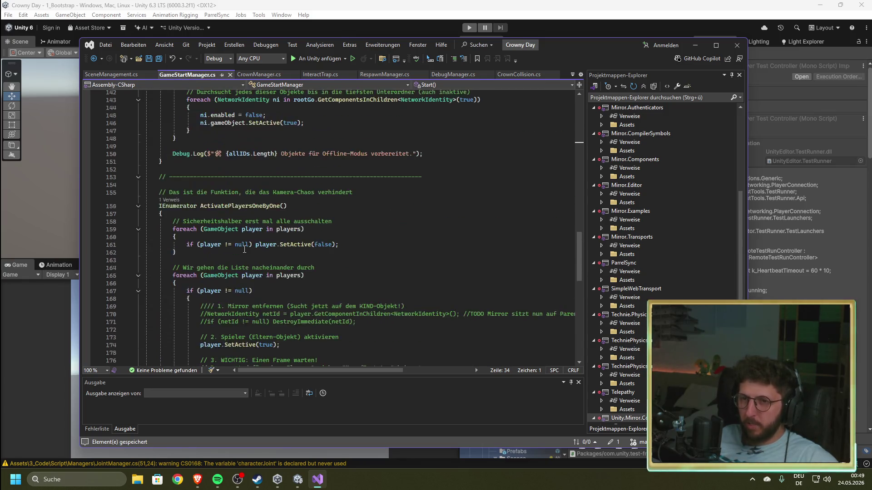
scroll(243, 250, "up", 20)
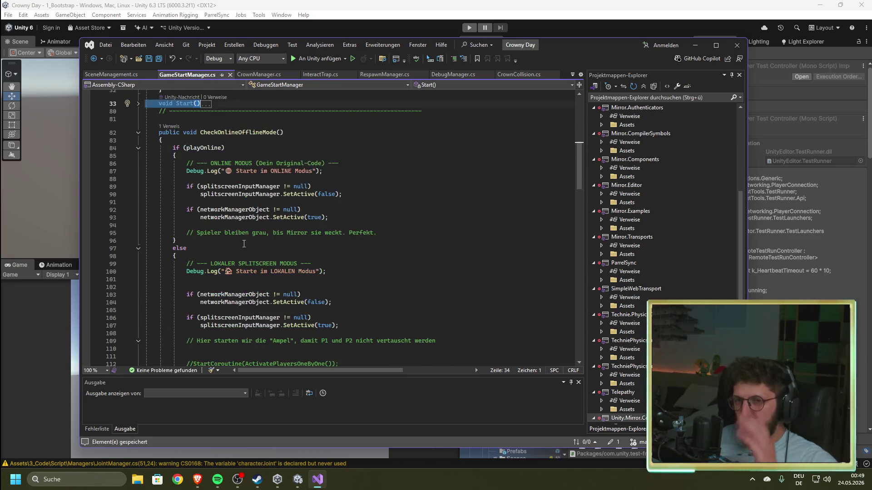
left_click(278, 224)
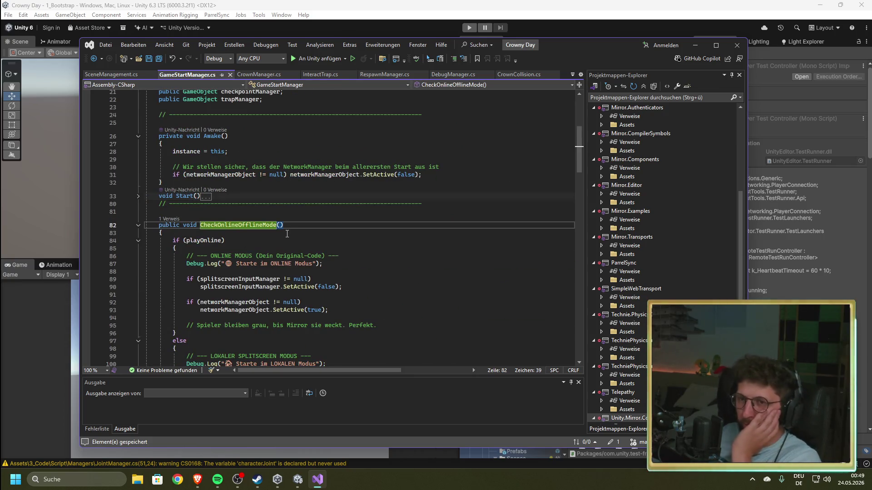
- Look through CrownManager.cs, then bring up InteractTrap.cs
left_click(263, 78)
scroll(304, 270, "down", 9)
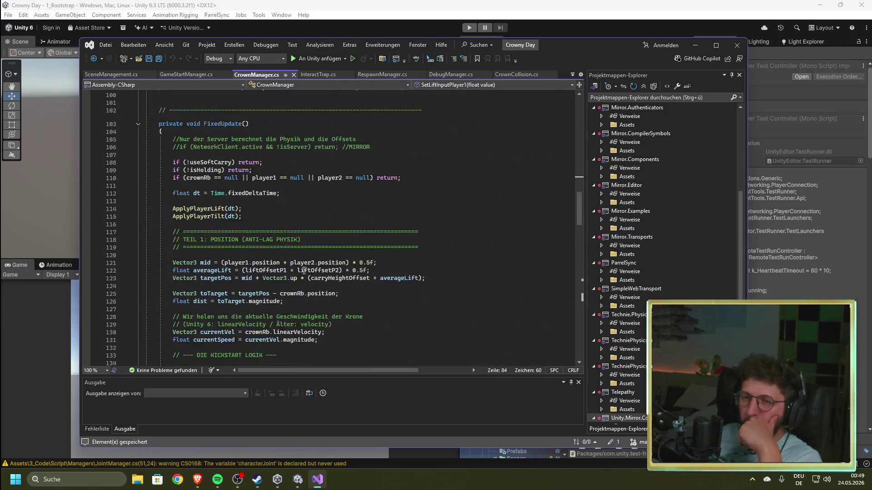
scroll(304, 271, "down", 20)
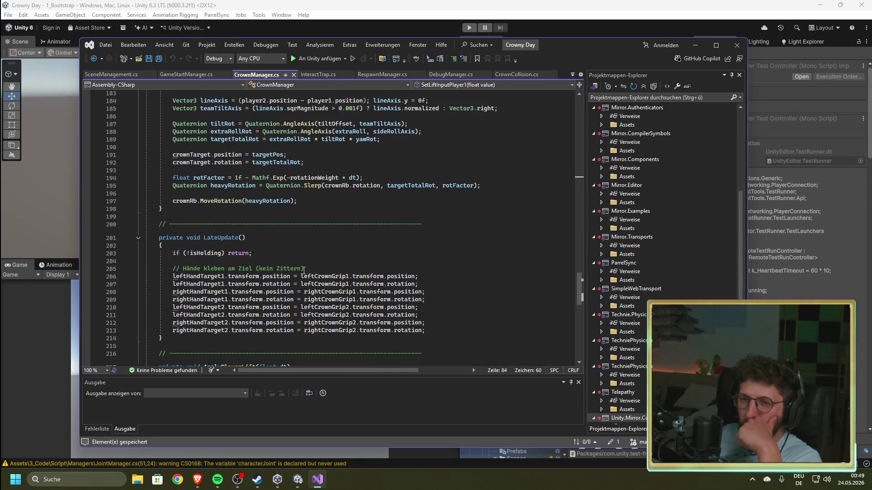
scroll(304, 271, "down", 8)
scroll(304, 270, "up", 8)
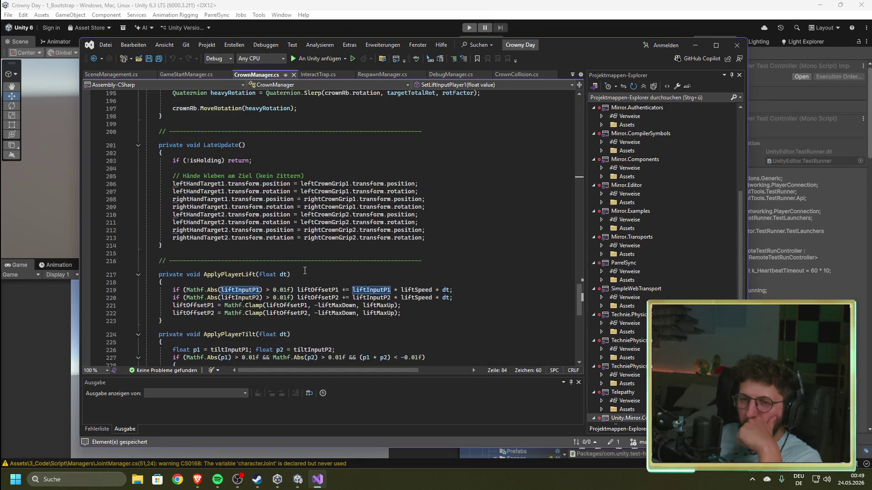
scroll(303, 271, "up", 20)
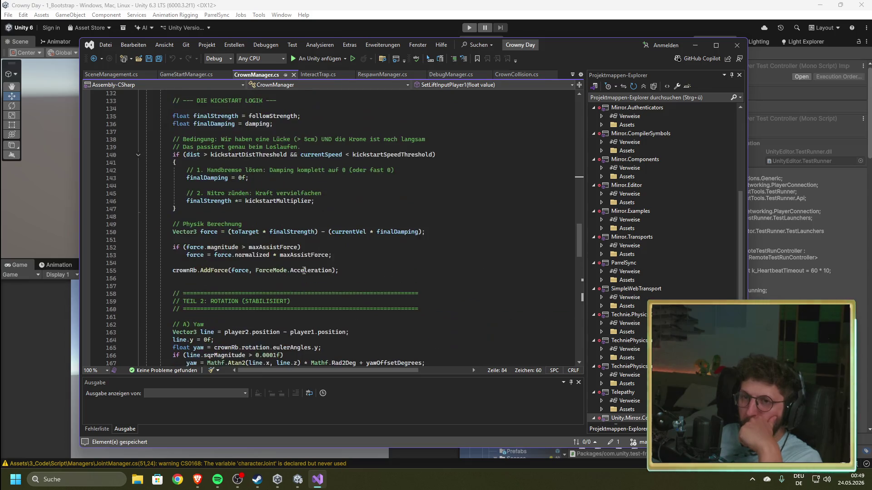
scroll(304, 271, "up", 3)
left_click(318, 74)
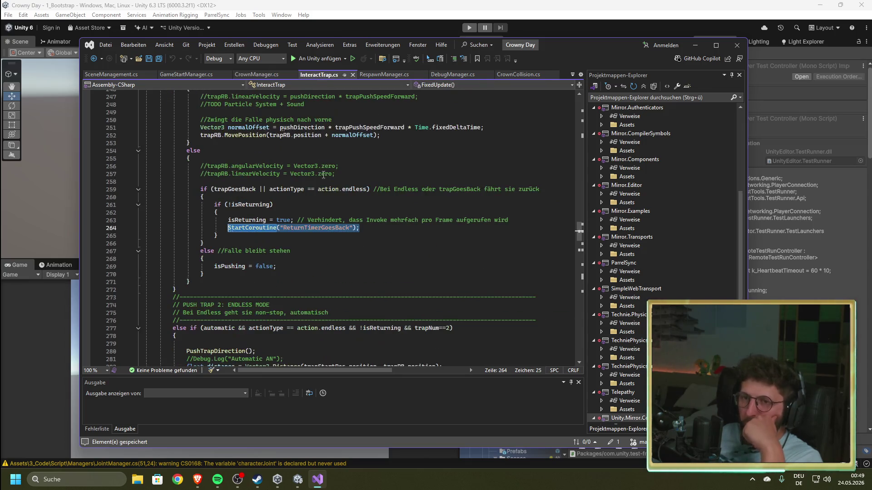
- Scroll through InteractTrap.cs's push-trap and endless-mode code
key("Up")
key("Up")
key("Up")
scroll(299, 263, "up", 17)
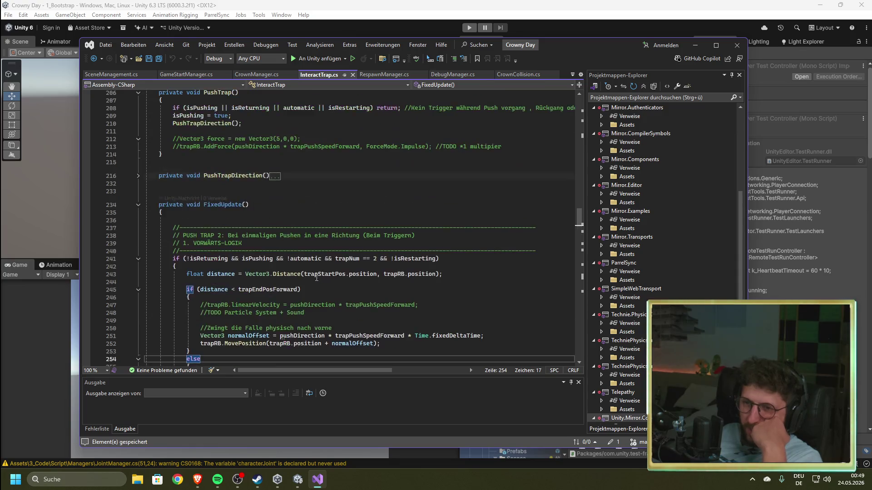
scroll(289, 261, "up", 20)
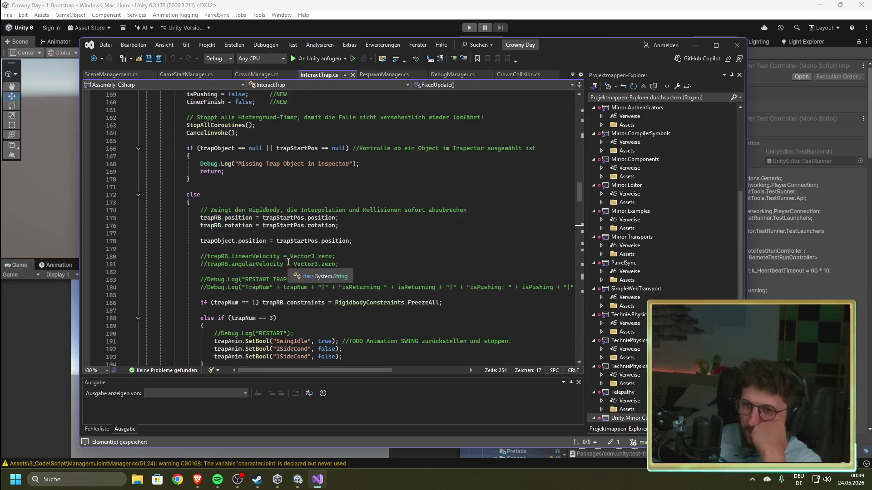
scroll(288, 261, "up", 20)
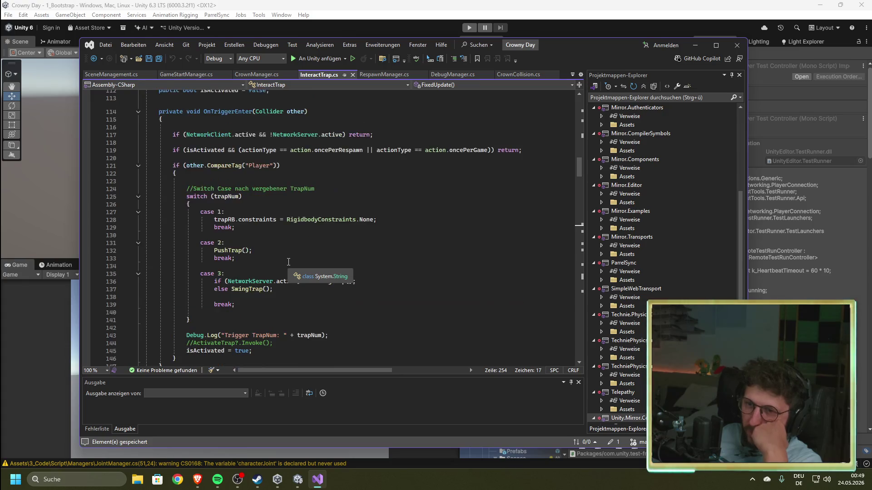
scroll(289, 261, "up", 12)
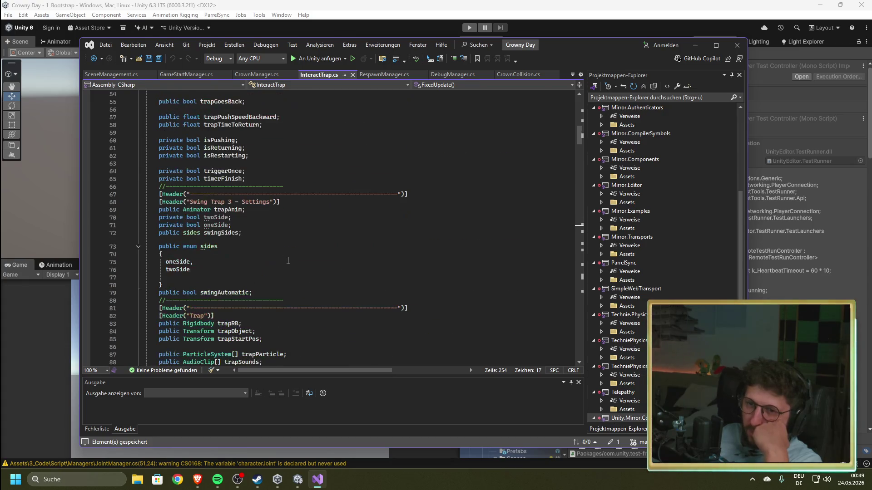
scroll(287, 261, "up", 8)
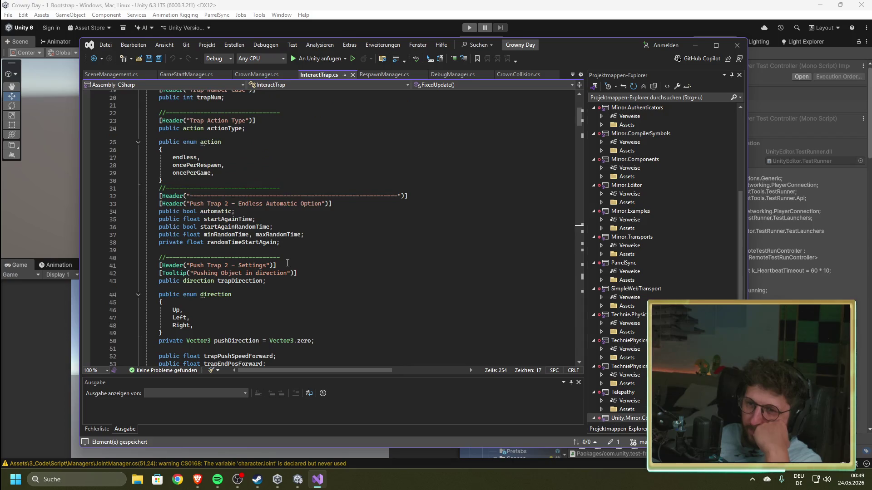
scroll(284, 259, "down", 11)
scroll(284, 259, "down", 20)
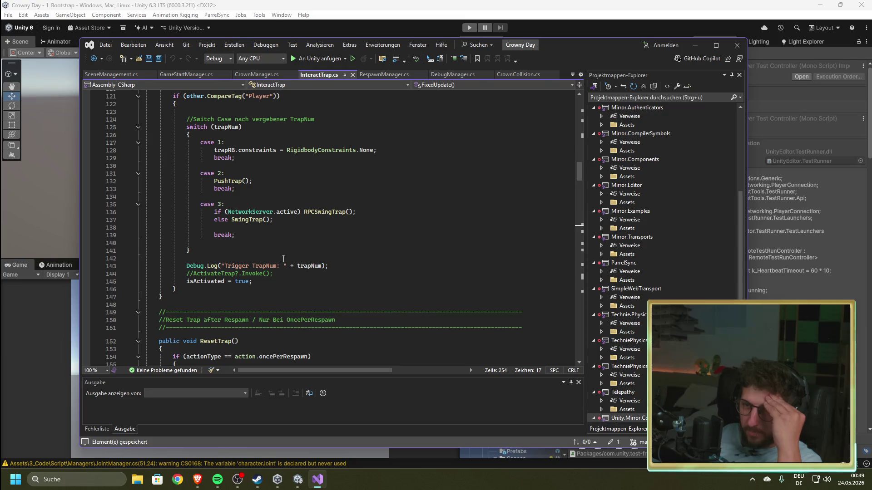
scroll(283, 259, "down", 7)
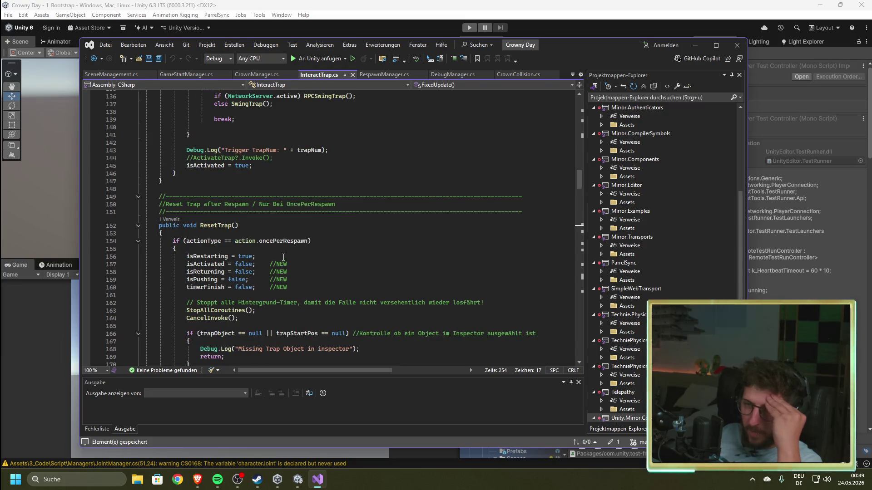
scroll(296, 173, "up", 5)
scroll(259, 180, "down", 19)
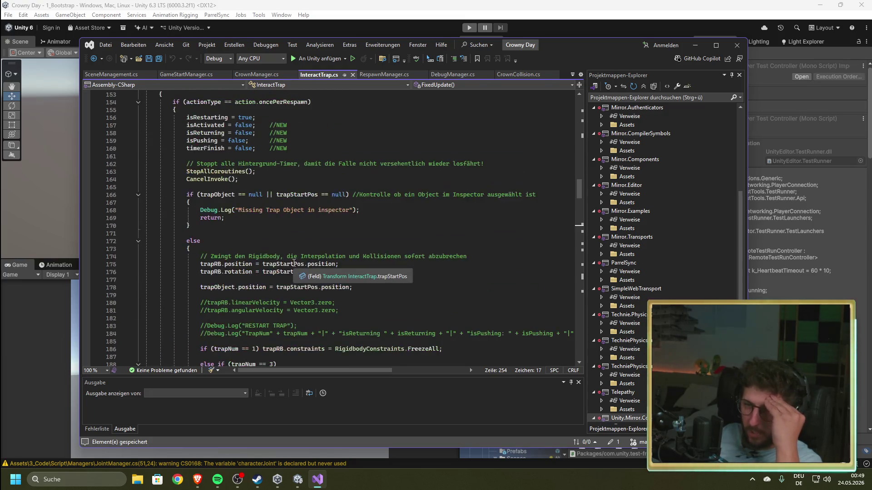
scroll(294, 263, "down", 20)
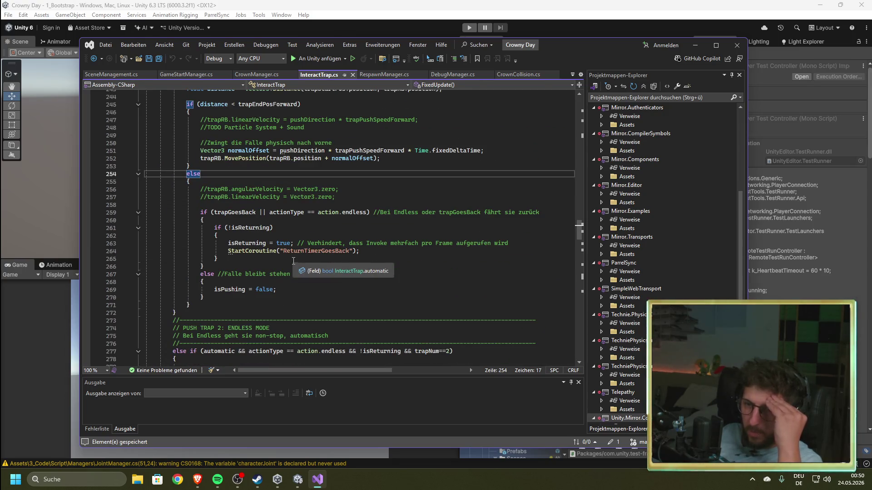
scroll(294, 262, "up", 5)
- Examine the forward-push condition on line 241 and its distance check block
left_click_drag(443, 189, 181, 190)
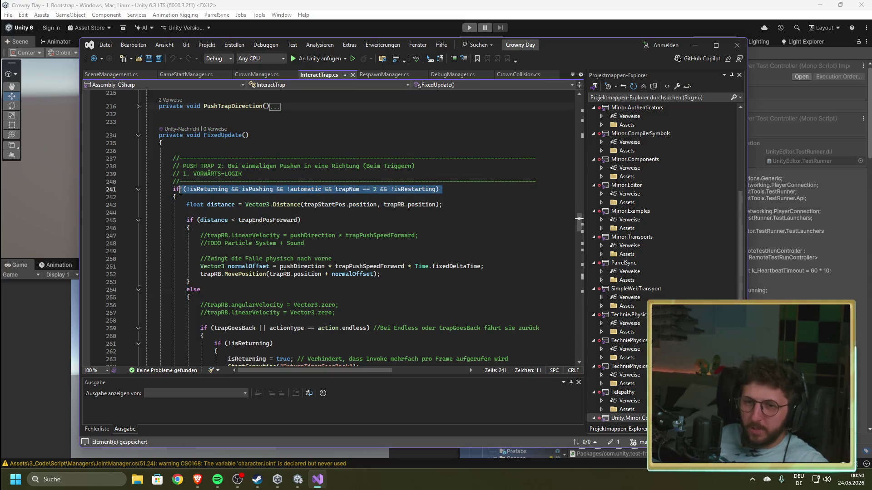
left_click(470, 205)
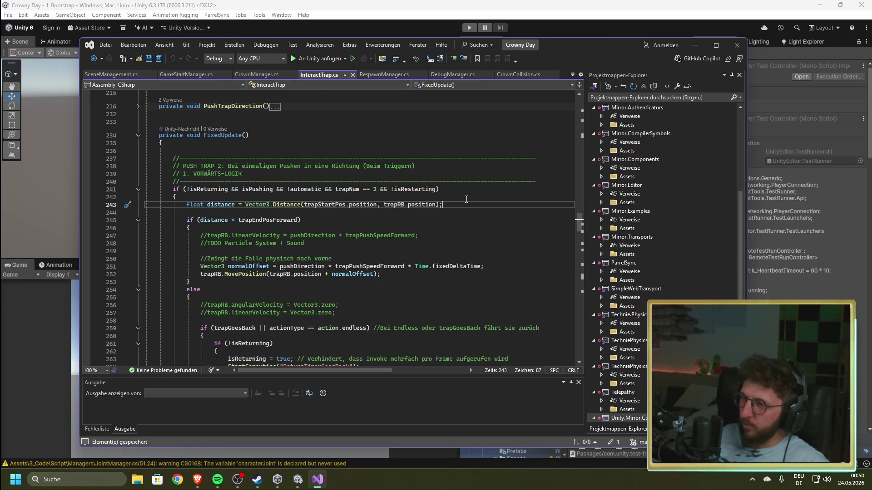
left_click(459, 229)
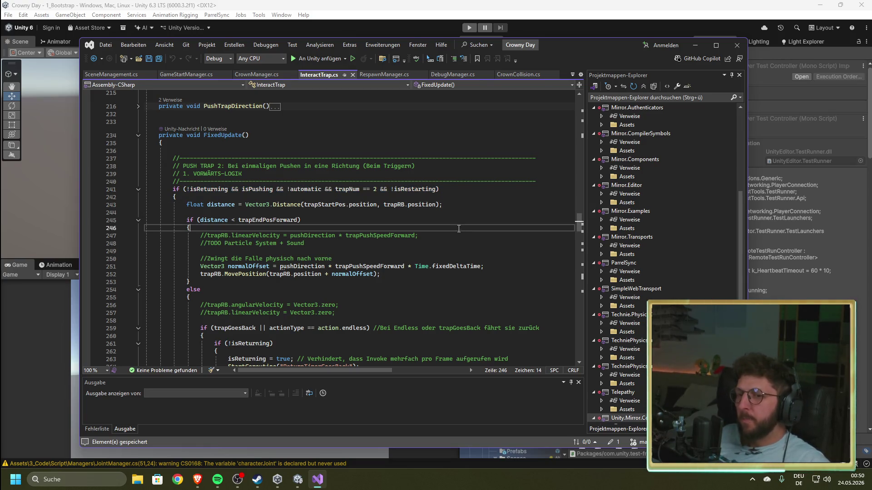
scroll(391, 227, "up", 4)
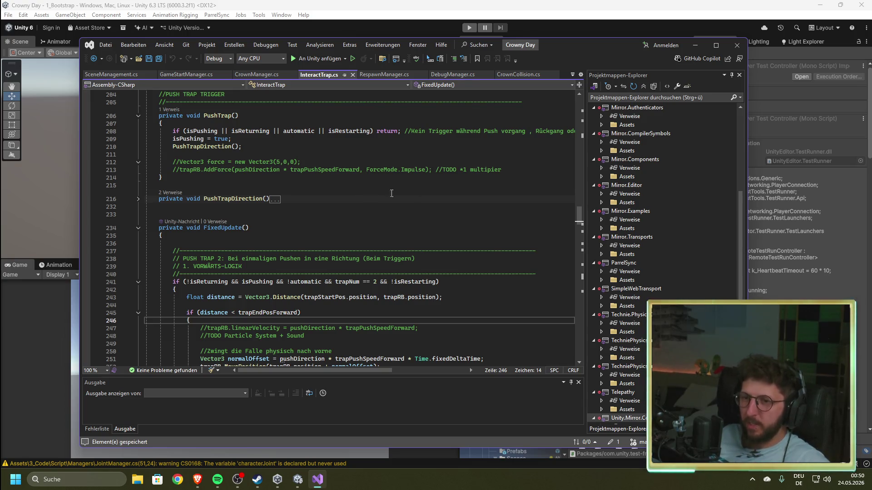
left_click(354, 188)
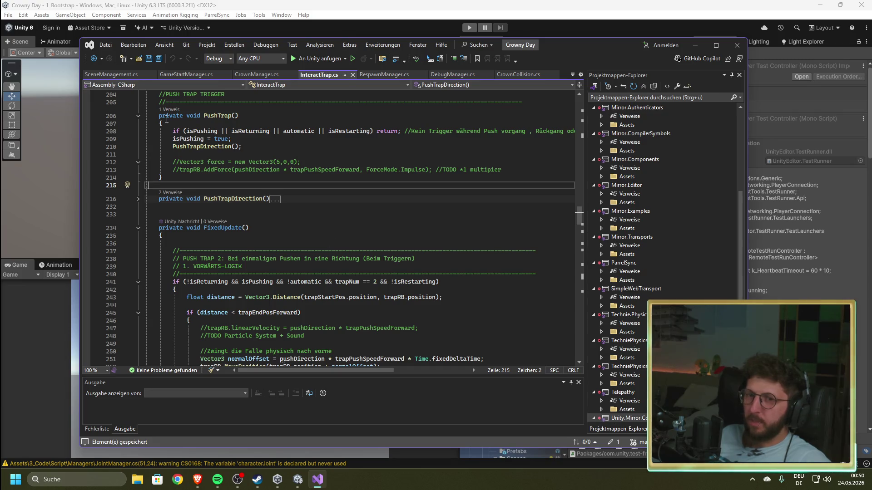
- Inspect the PushTrap conditions on lines 208 and 306 unchanged, then return to Unity
left_click_drag(172, 131, 376, 135)
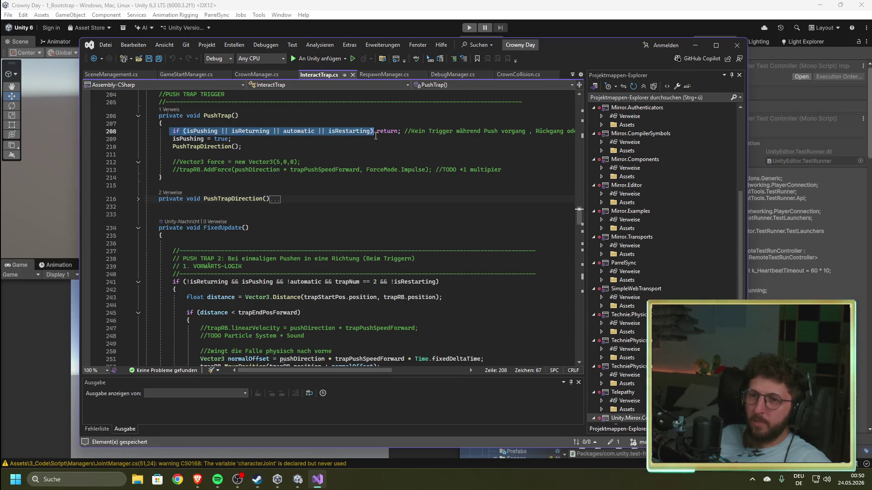
scroll(362, 240, "down", 20)
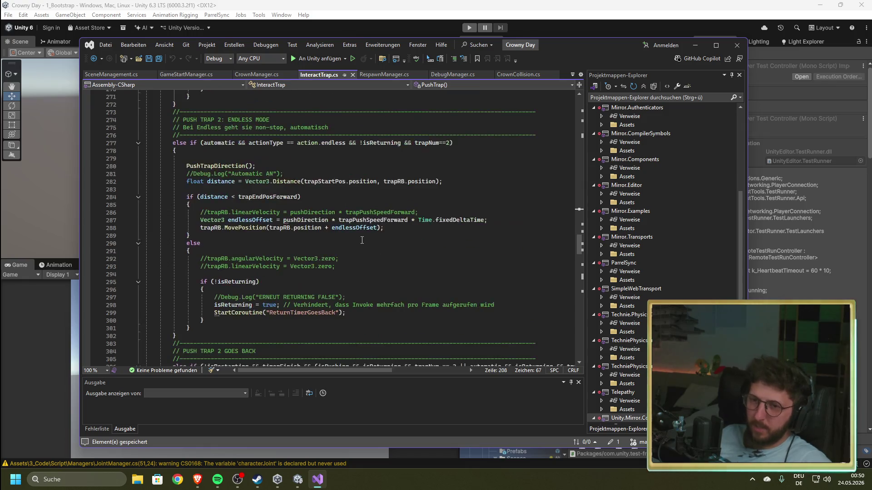
scroll(362, 240, "down", 3)
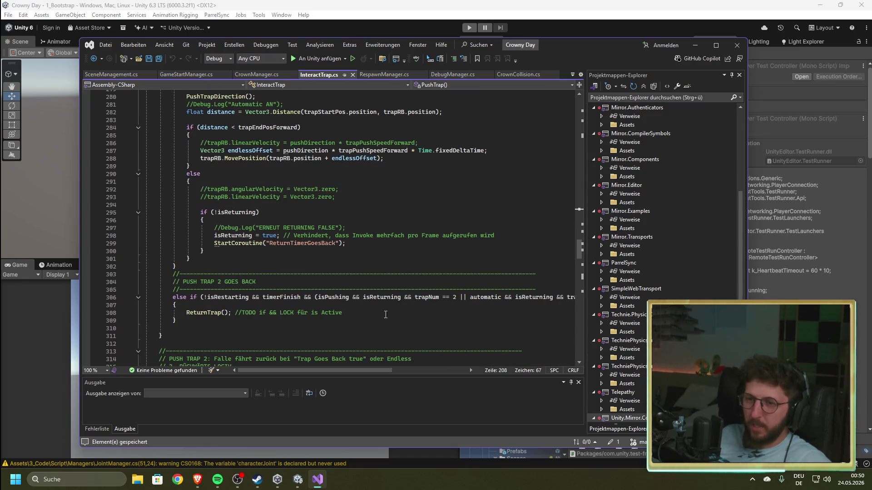
left_click_drag(438, 298, 173, 297)
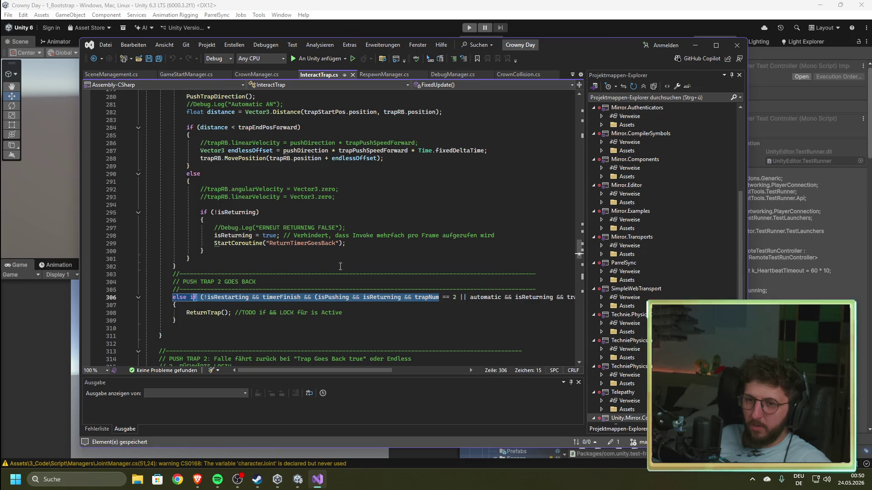
left_click(376, 260)
left_click(498, 11)
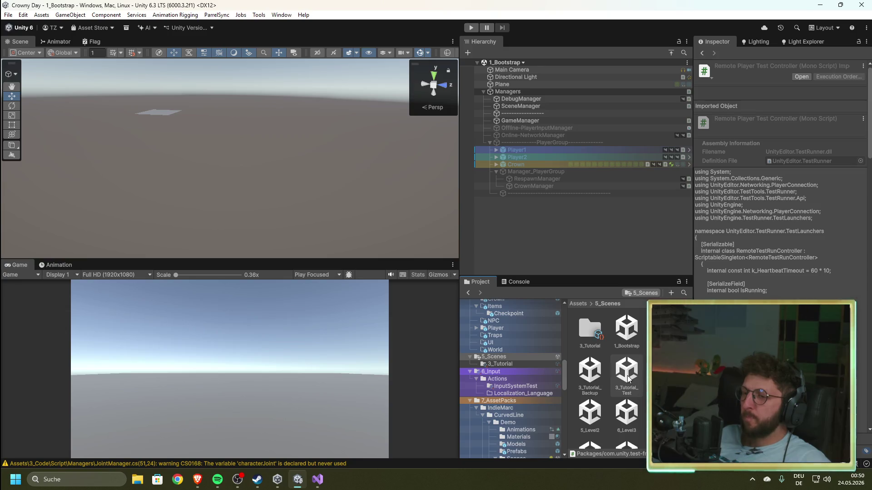
- Open the 3_Tutorial_Backup scene and select TrapActivation under Trap2 - PUSH
double_click(590, 370)
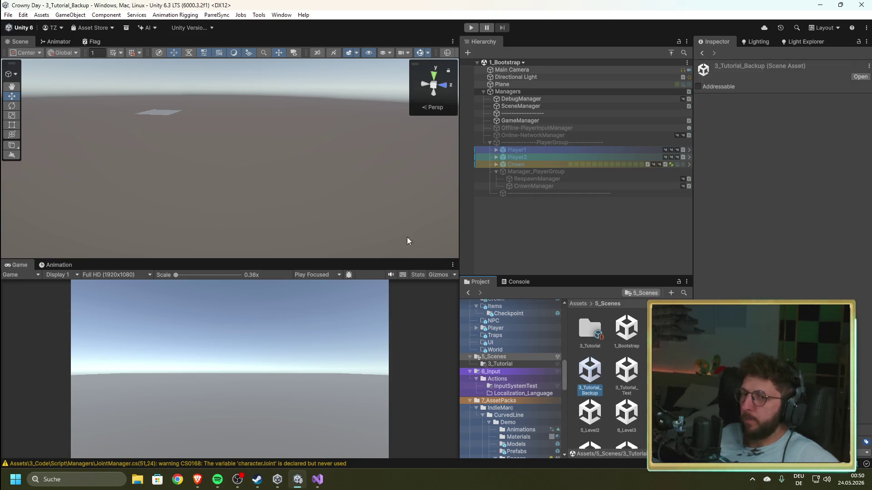
scroll(485, 117, "down", 5)
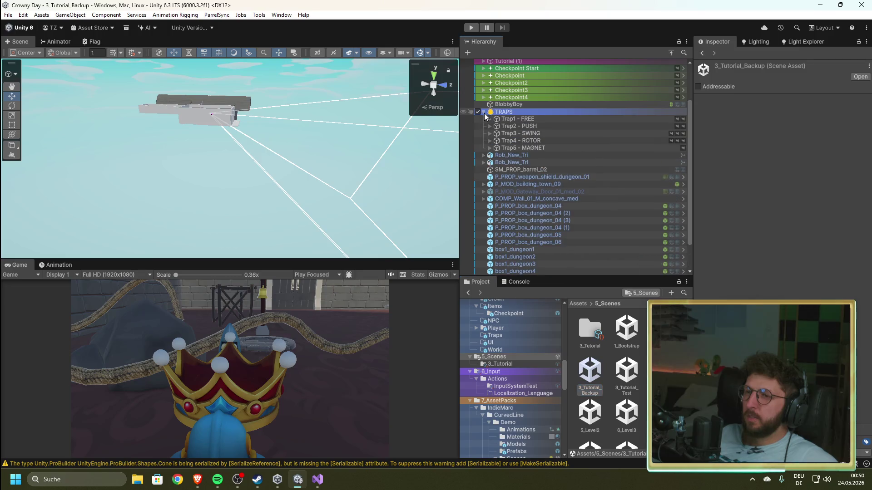
left_click(518, 126)
left_click(490, 125)
left_click(525, 141)
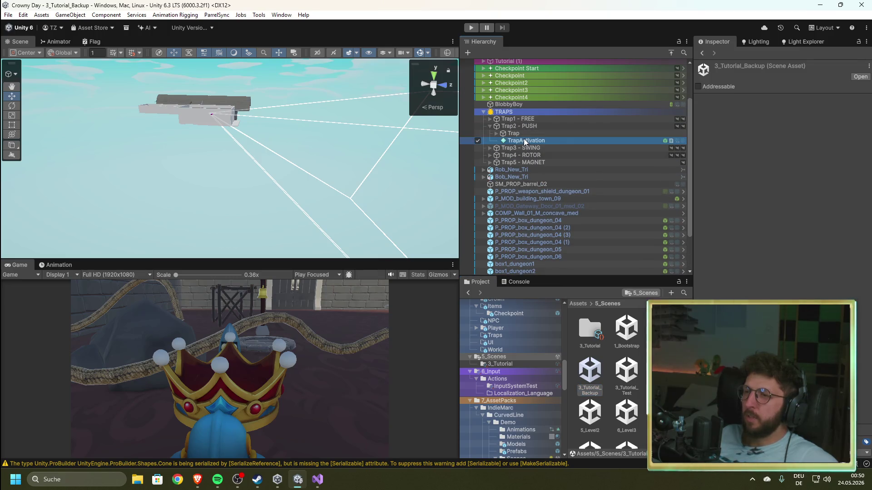
- Review the TrapActivation settings in the Inspector, then reopen the 1_Bootstrap scene
scroll(722, 178, "down", 10)
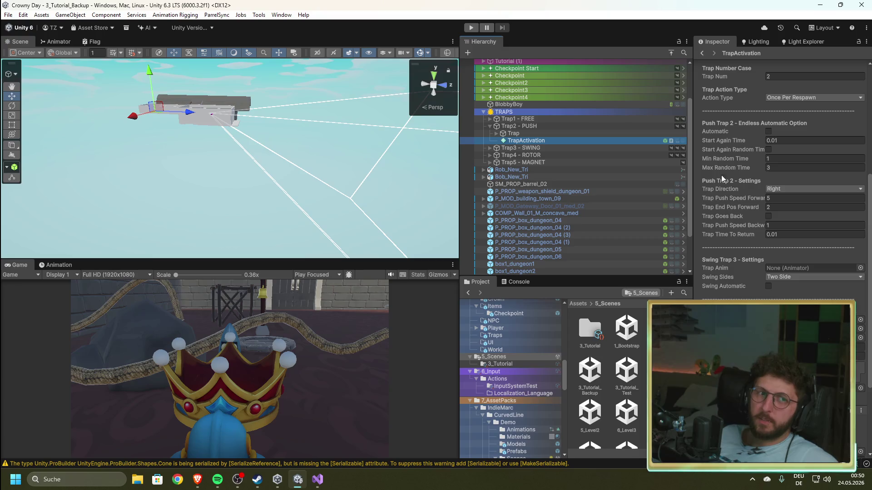
scroll(784, 294, "down", 3)
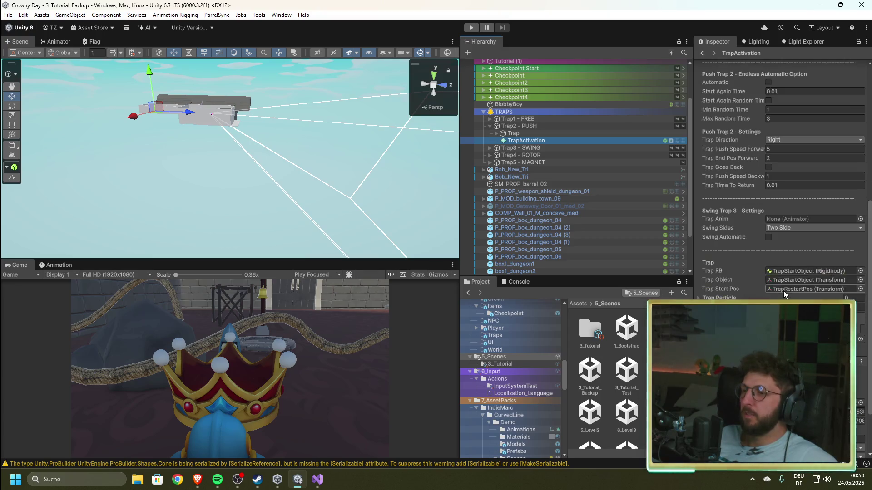
scroll(783, 285, "up", 1)
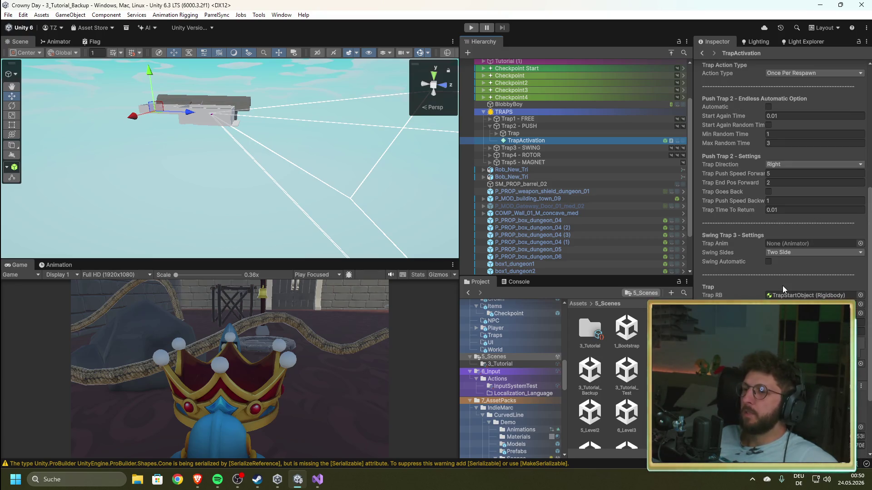
scroll(782, 282, "up", 2)
scroll(785, 154, "down", 2)
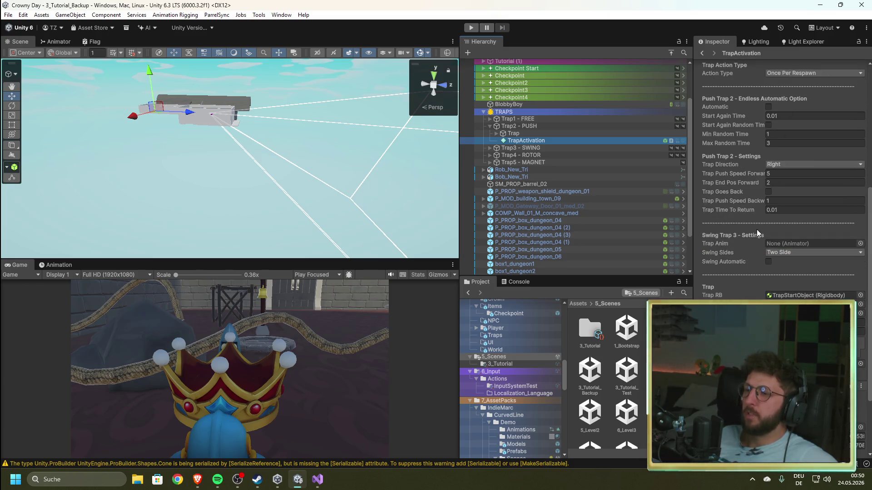
scroll(757, 230, "up", 3)
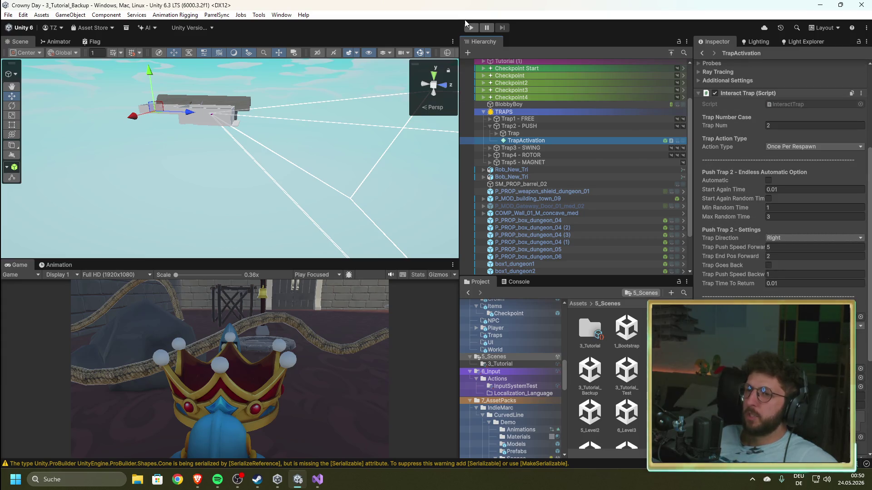
double_click(622, 340)
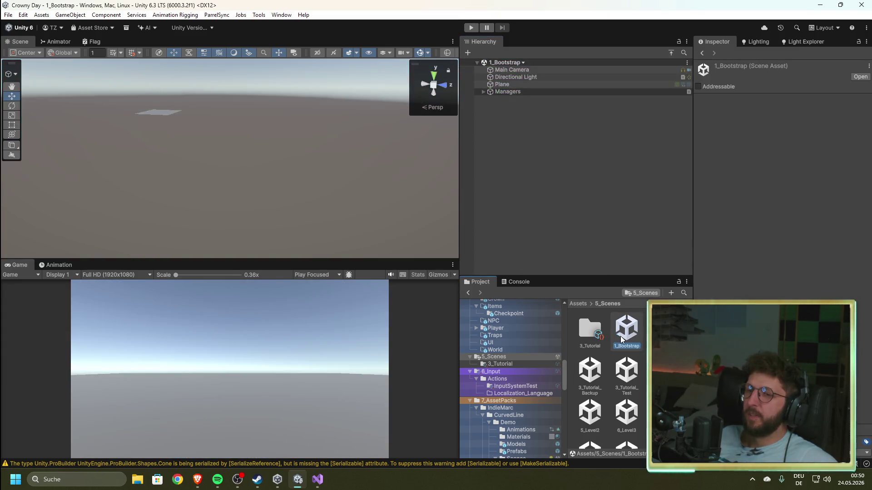
- Bring Visual Studio forward and review RespawnManager.cs
left_click(605, 173)
mouse_move(317, 479)
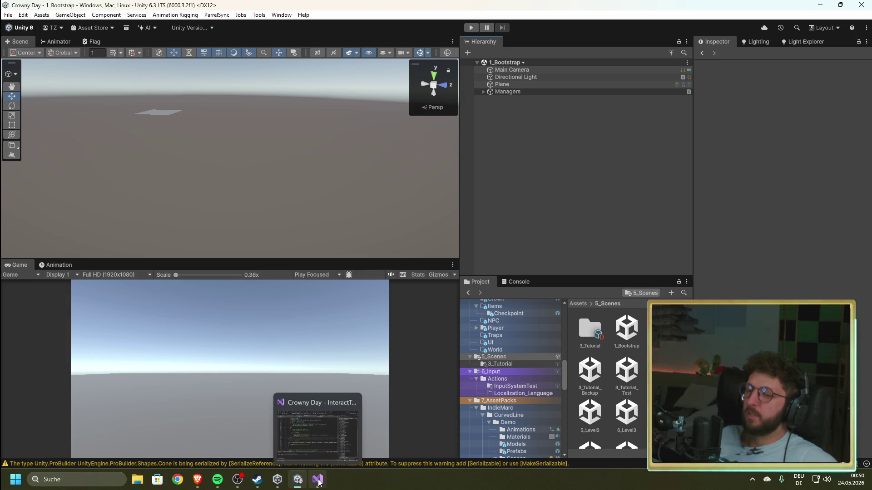
left_click(317, 425)
left_click(389, 74)
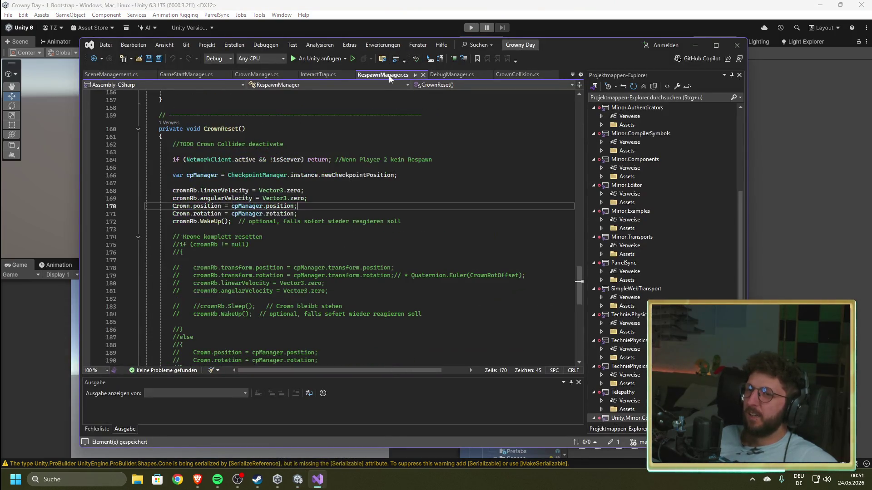
scroll(366, 238, "down", 4)
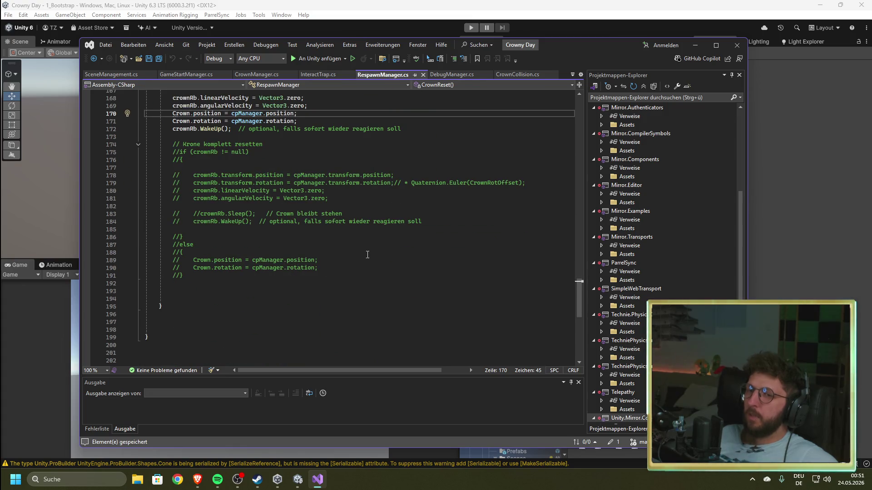
scroll(301, 286, "up", 20)
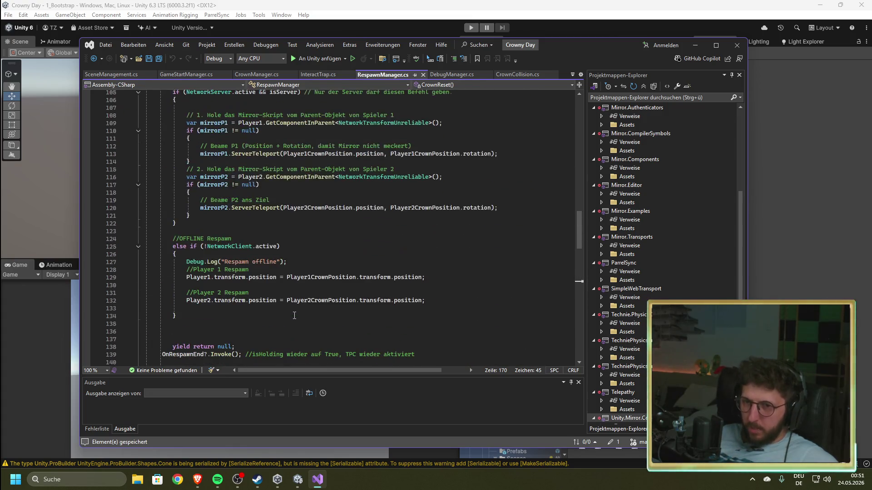
- Check SceneManagement.cs around line 58, then switch to CrownCollision.cs
left_click(104, 75)
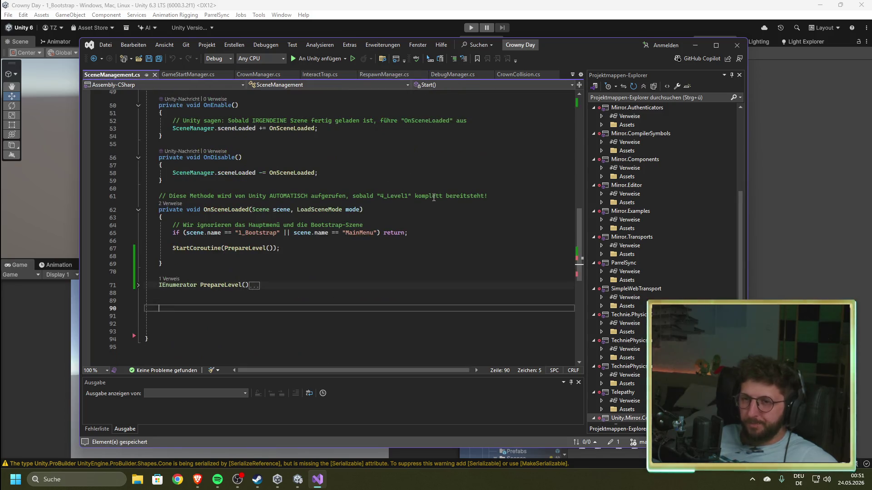
left_click(429, 172)
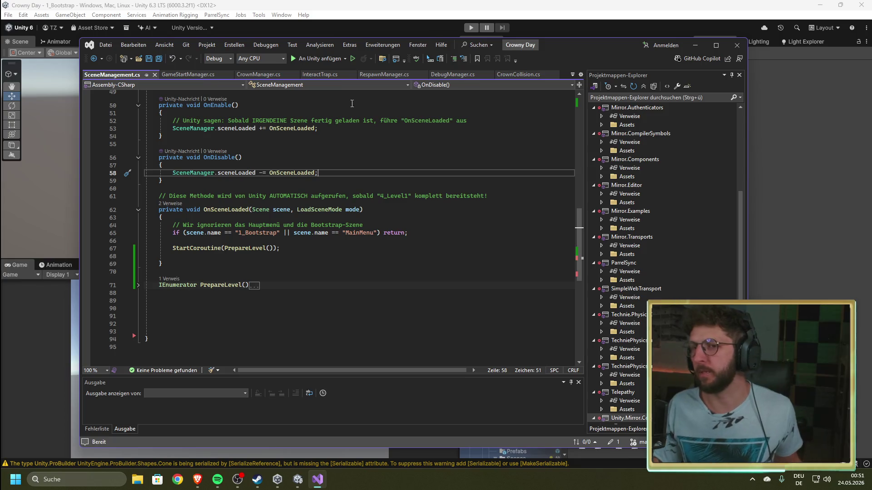
left_click(513, 74)
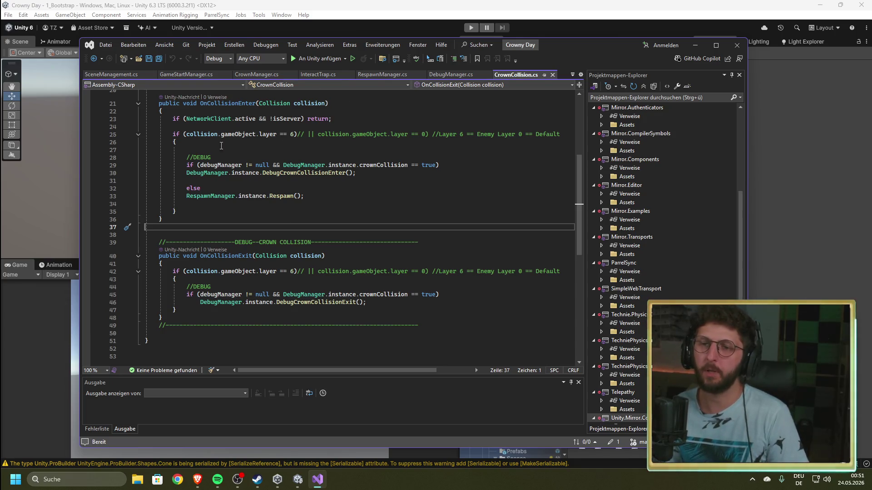
- Read CrownCollision.cs's OnCollisionEnter without changes, then switch back to Unity with Alt+Tab
left_click(185, 150)
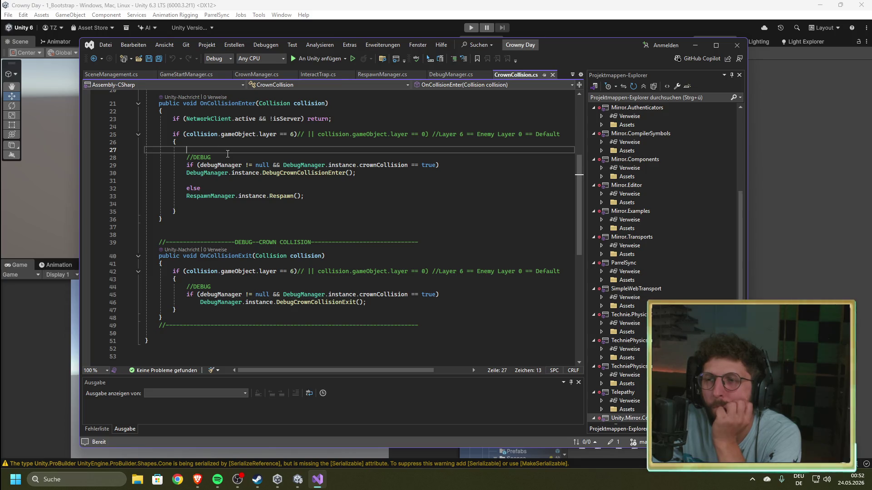
scroll(245, 174, "up", 5)
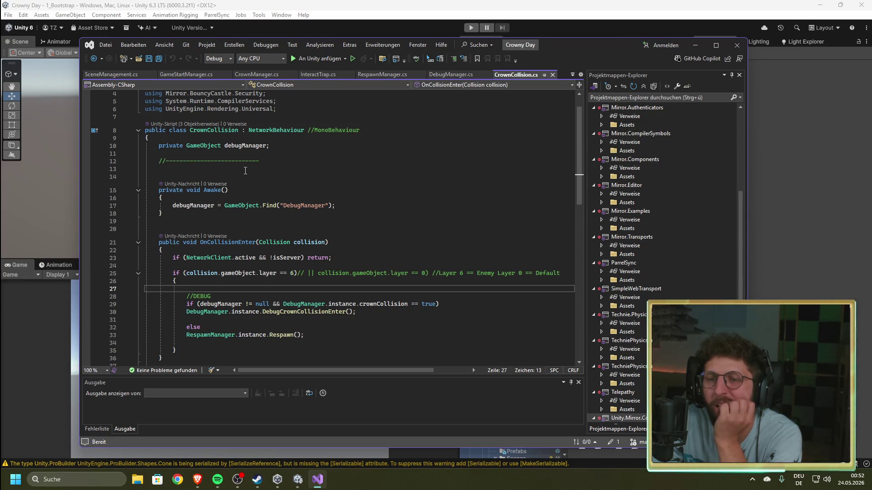
scroll(246, 171, "down", 2)
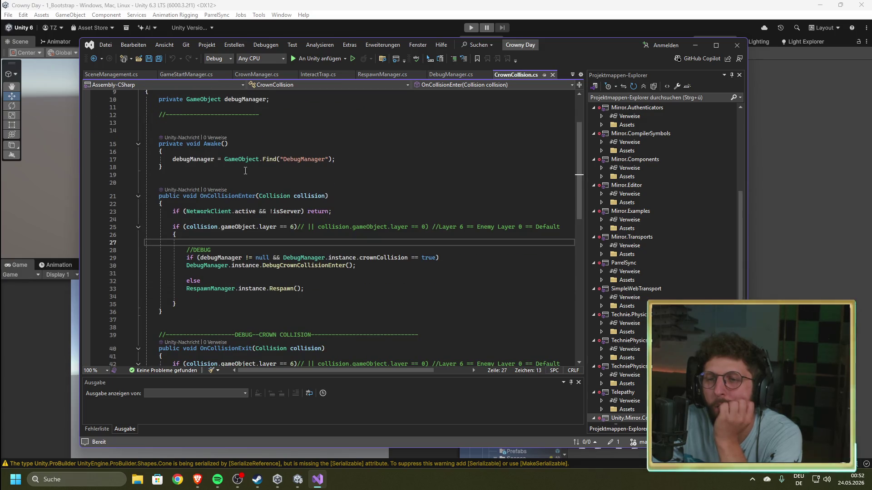
scroll(245, 171, "up", 2)
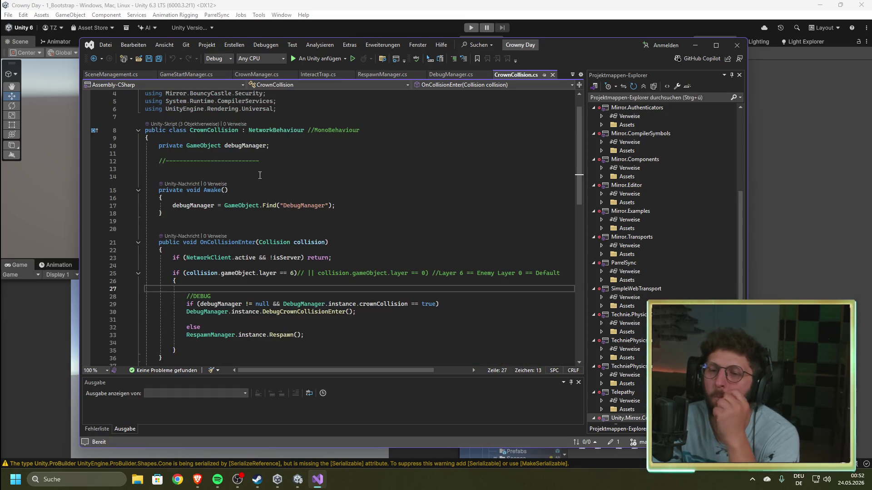
scroll(261, 176, "down", 4)
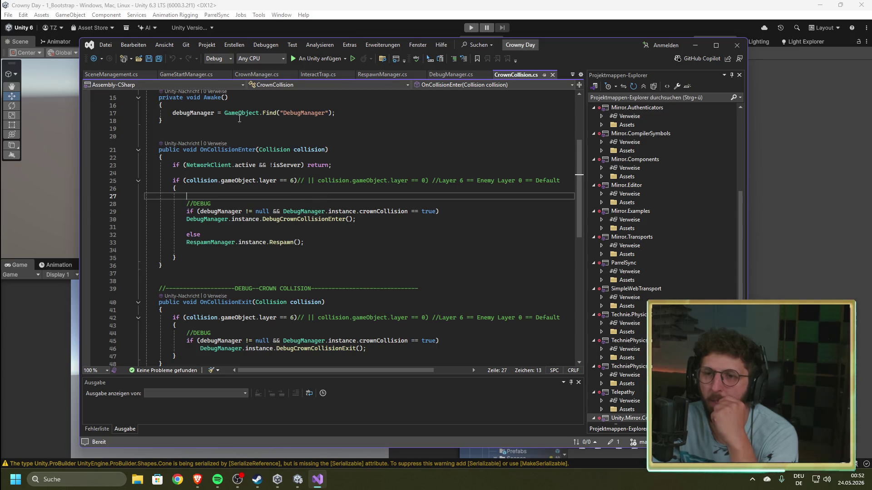
key("alt+Tab")
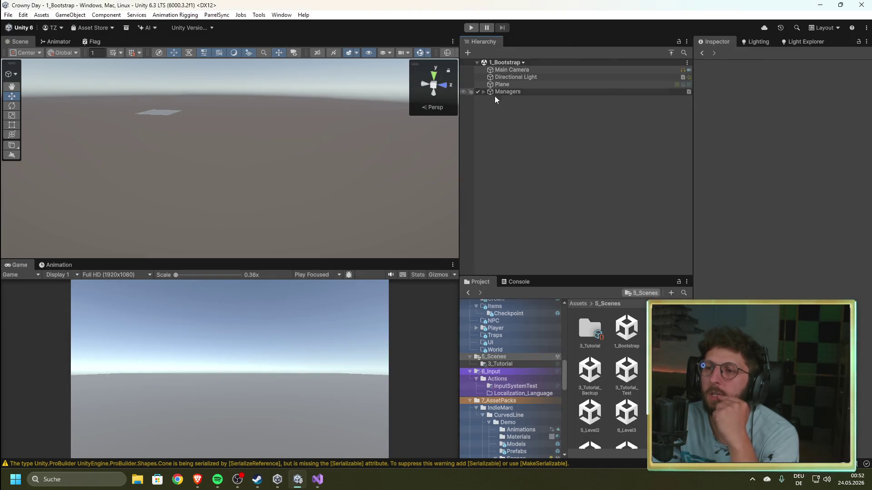
- Expand Managers to reveal DebugManager, SceneManager and GameManager, and inspect DebugManager
left_click(483, 92)
left_click(522, 98)
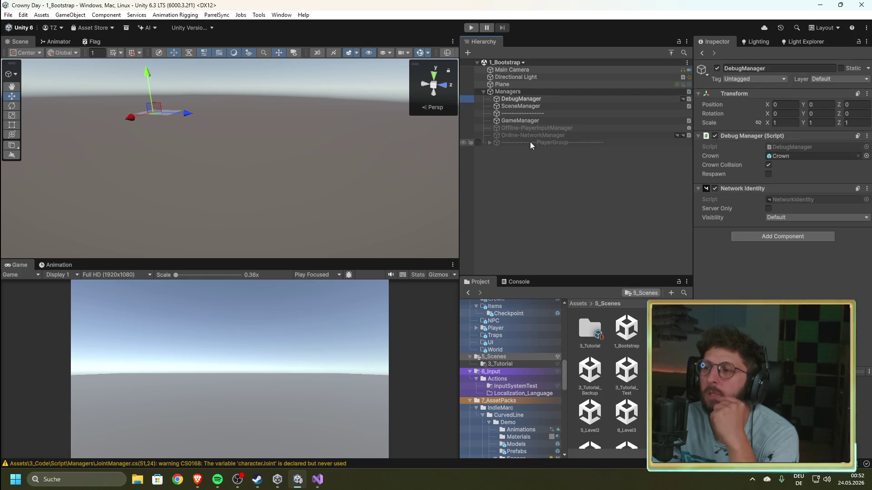
left_click(533, 207)
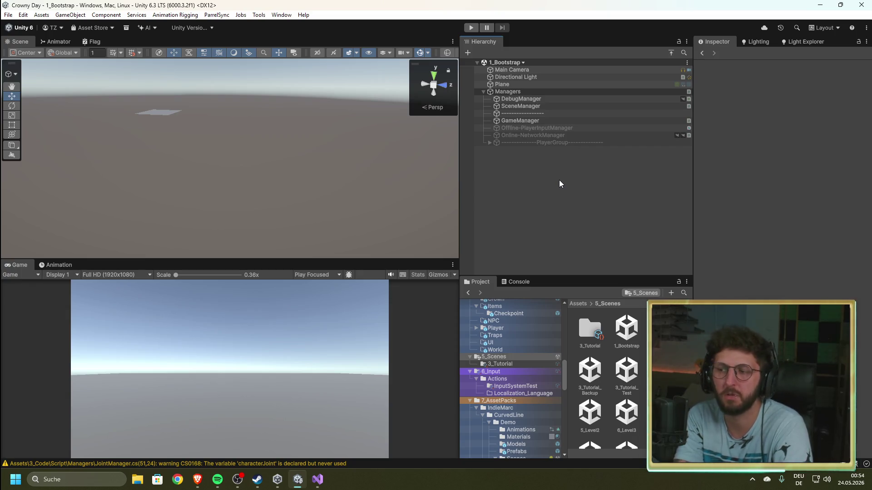
- Bring Visual Studio with CrownCollision.cs back to the front
left_click(312, 485)
left_click(314, 486)
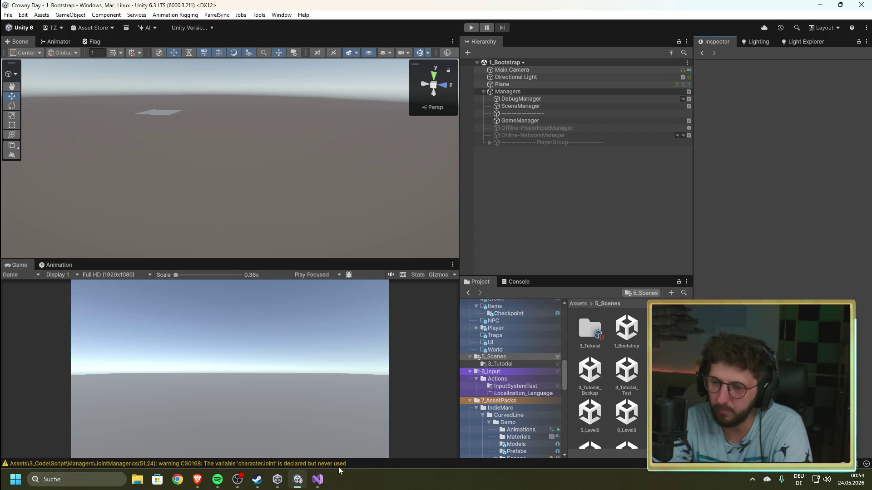
left_click(317, 479)
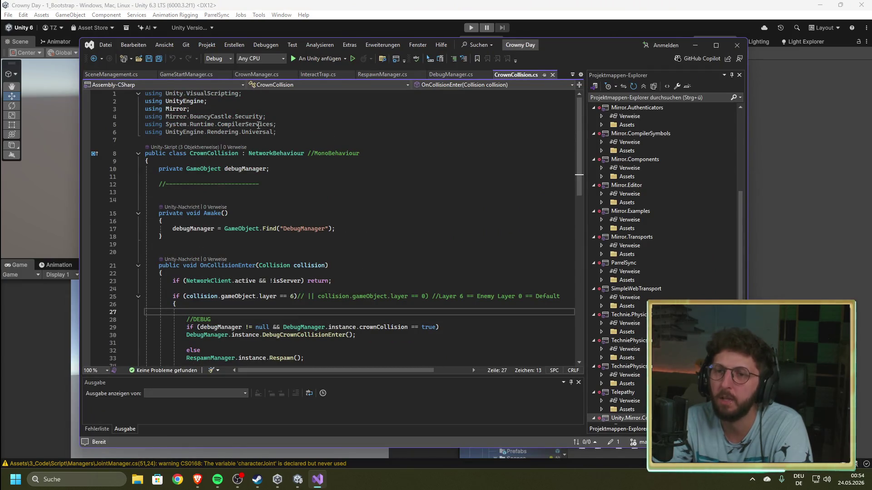
- Glance at SceneManagement.cs, then switch back to the Unity editor
left_click(122, 75)
scroll(249, 204, "up", 3)
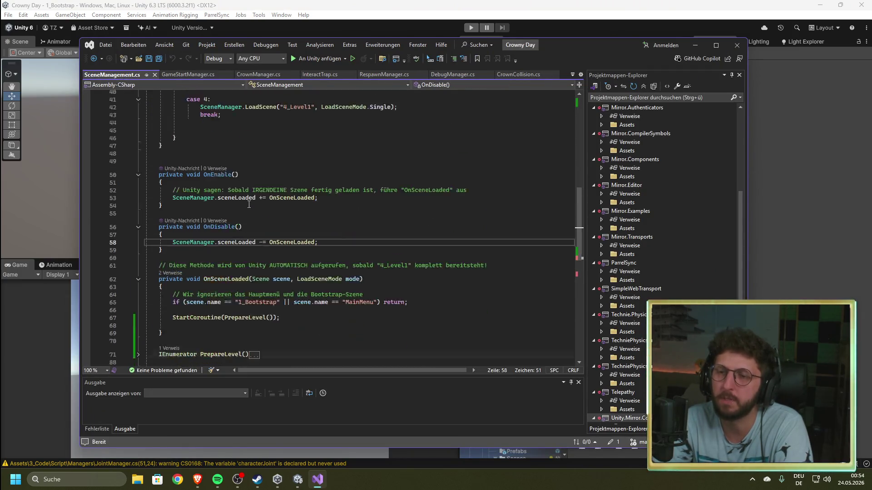
scroll(249, 205, "down", 2)
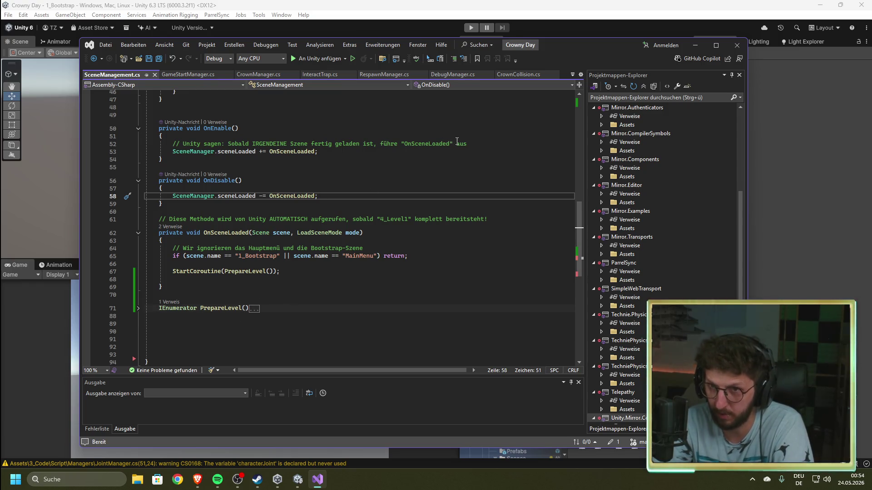
key("alt+Tab")
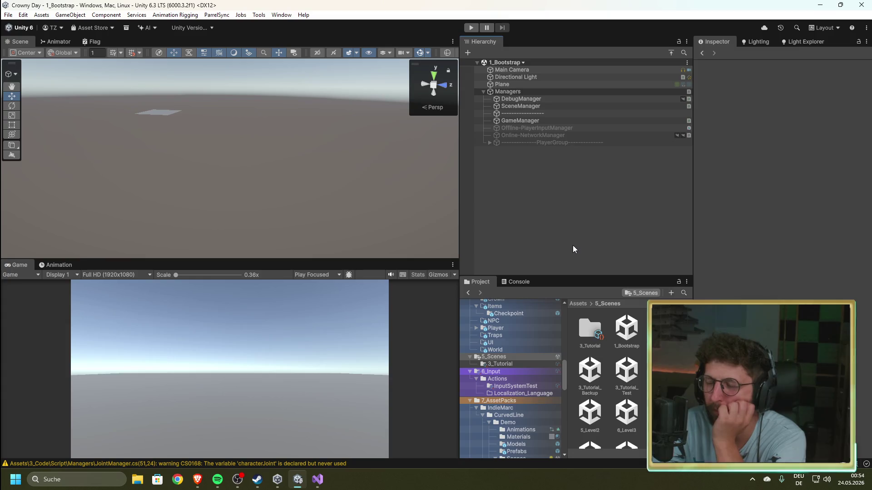
- Return to SceneManagement.cs and select the sceneLoaded event in OnEnable on line 58
left_click(318, 480)
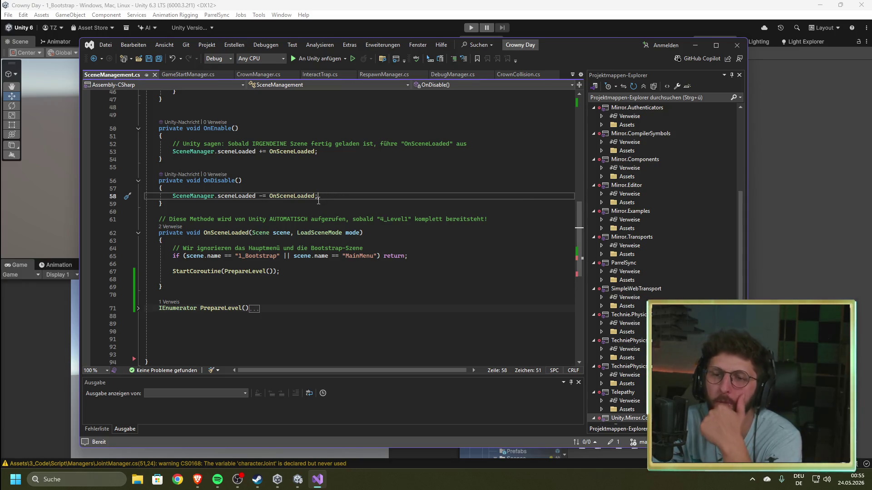
scroll(272, 185, "up", 3)
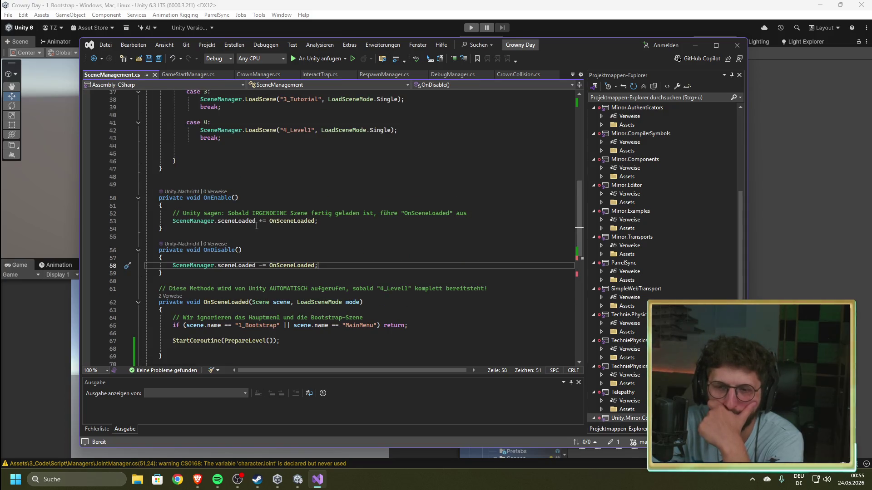
scroll(256, 226, "down", 2)
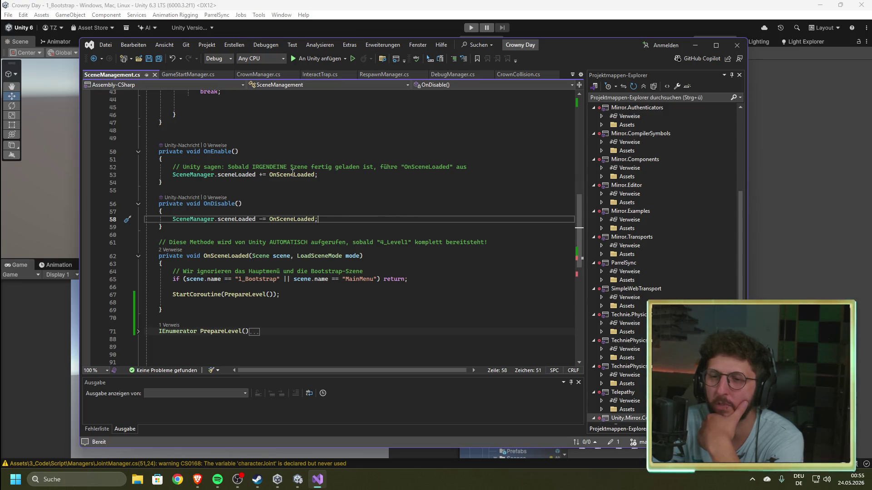
mouse_move(285, 220)
double_click(249, 220)
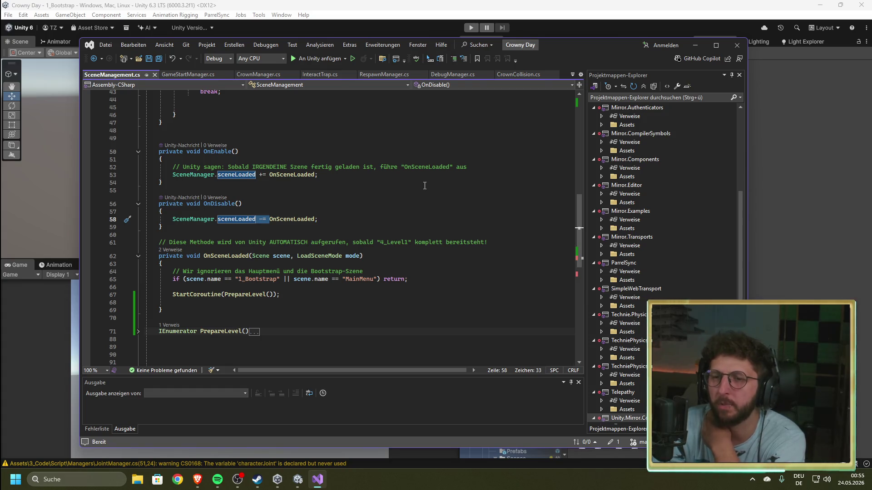
- Check the OnEnable/OnDisable sceneLoaded subscriptions without editing, then bring Unity forward
left_click(286, 212)
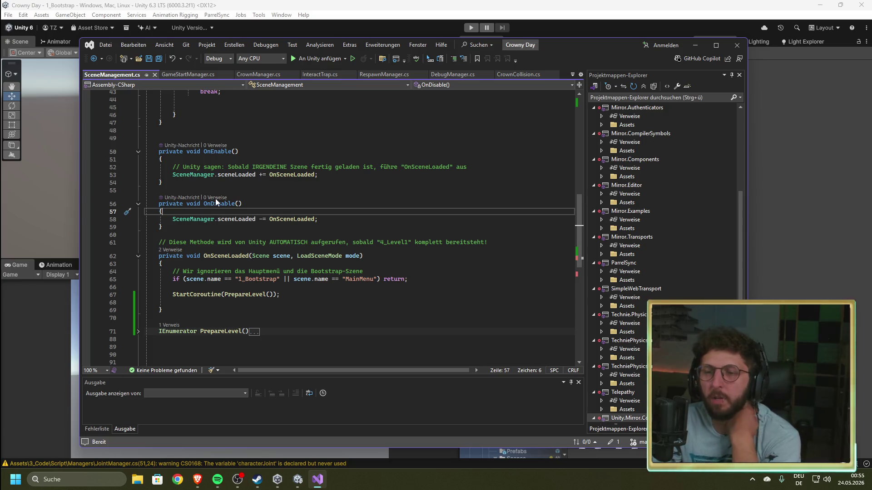
left_click(293, 219)
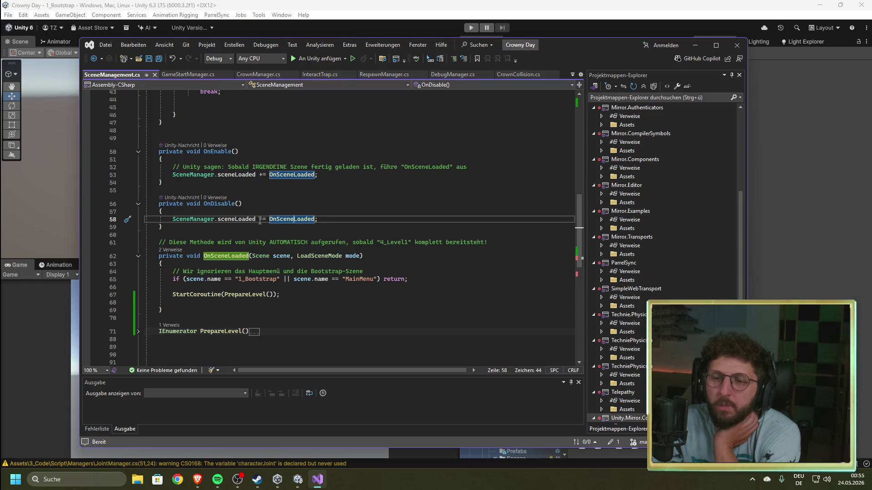
mouse_move(266, 218)
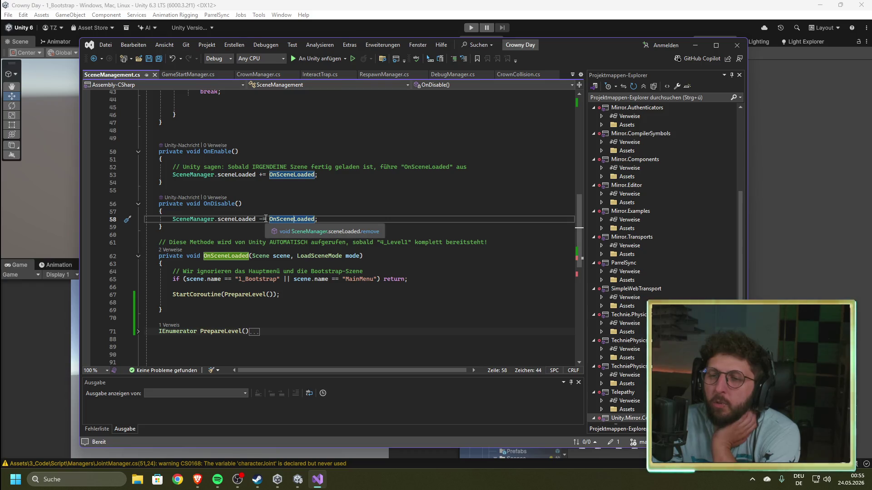
mouse_move(262, 177)
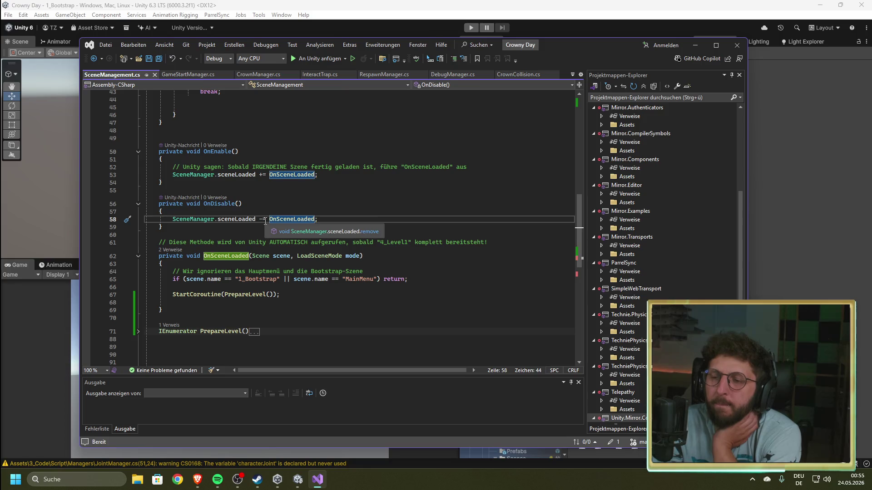
left_click(403, 199)
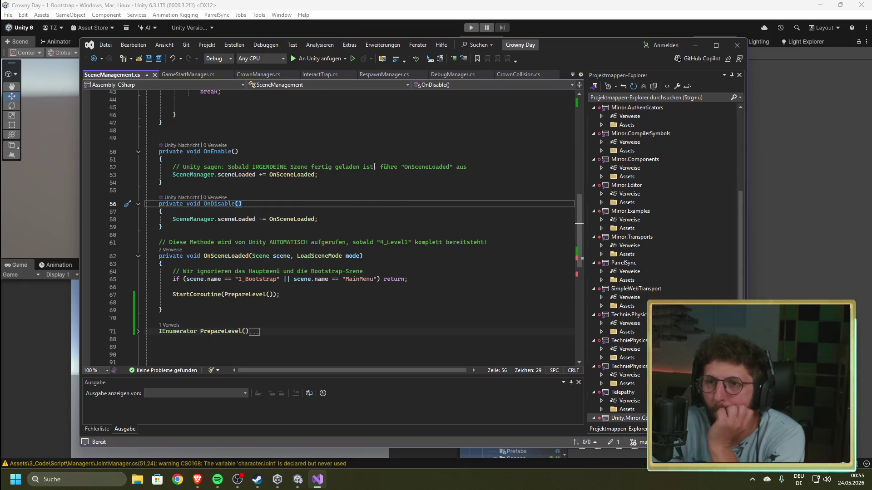
left_click(383, 4)
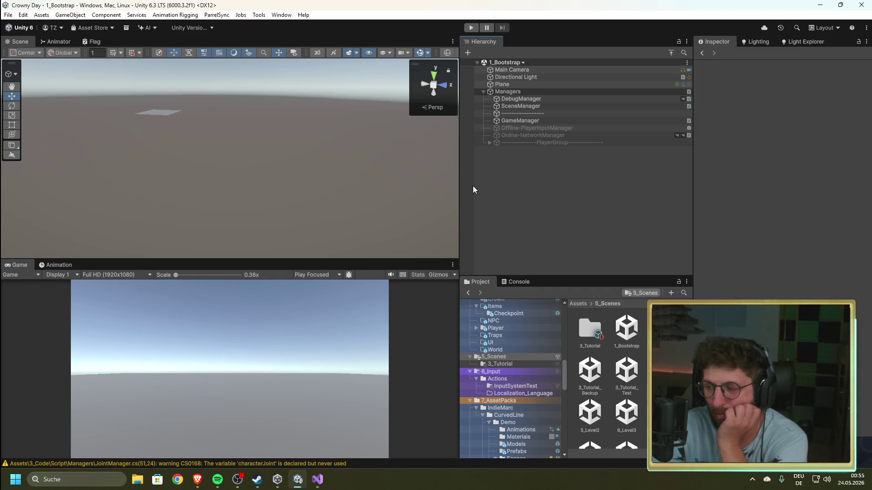
- Test-run the game into 4_Level1, checking the Console's offline-mode messages and the Terrain, then stop
left_click(471, 28)
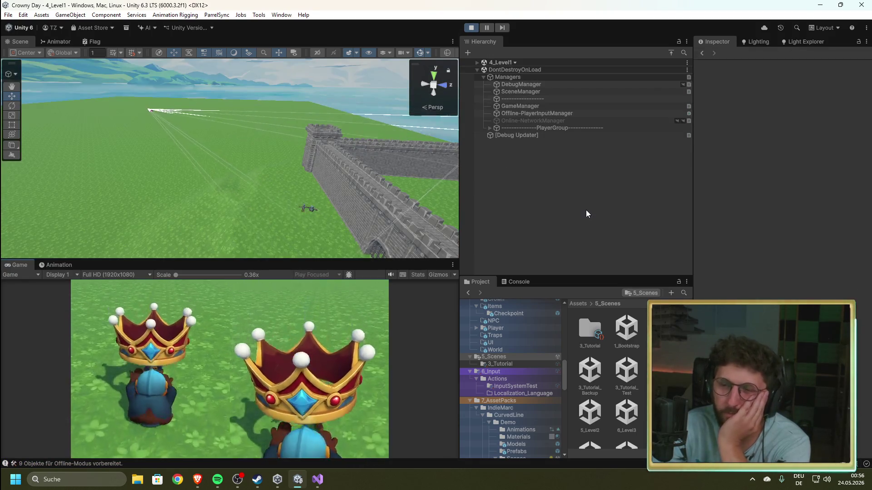
left_click(519, 281)
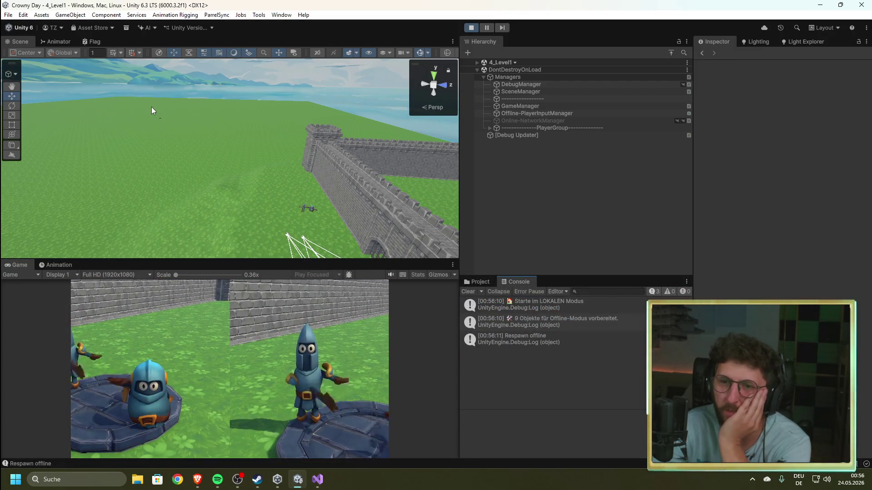
left_click(182, 134)
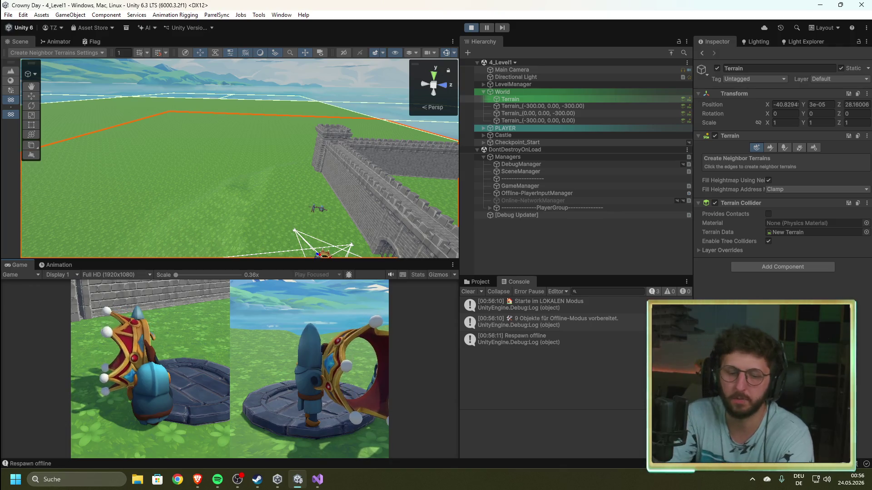
left_click(471, 28)
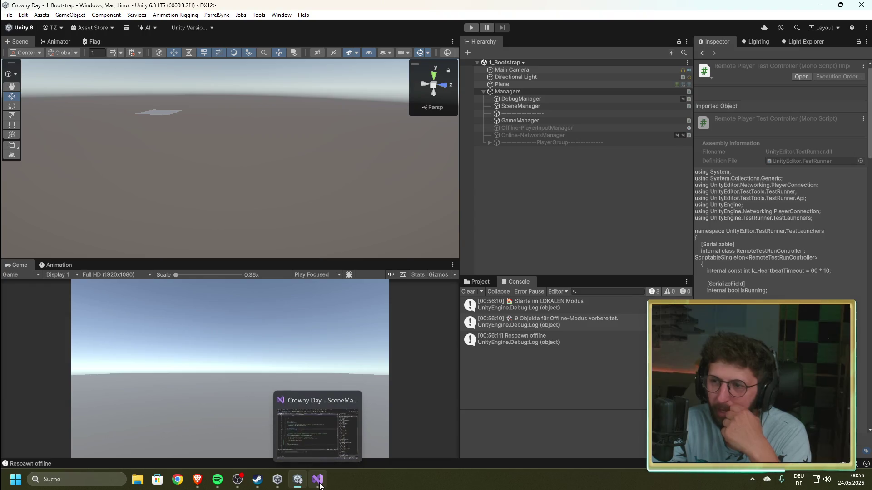
- Change PrepareLevel's WaitForSeconds(1) to WaitForSeconds(2) in SceneManagement.cs and save the file
left_click(318, 481)
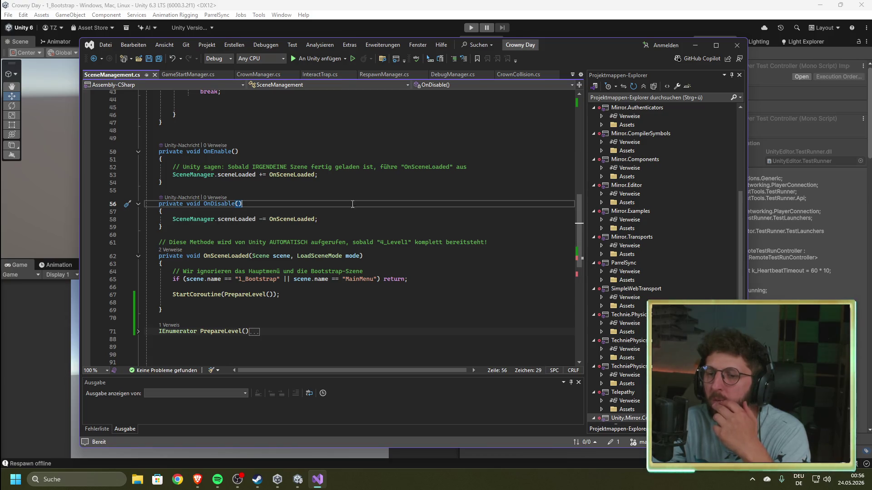
left_click(138, 332)
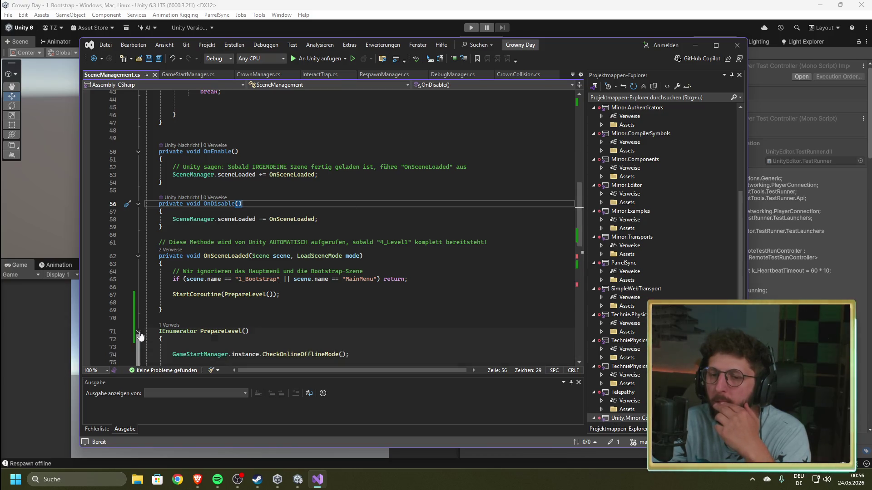
scroll(286, 324, "down", 5)
left_click(287, 309)
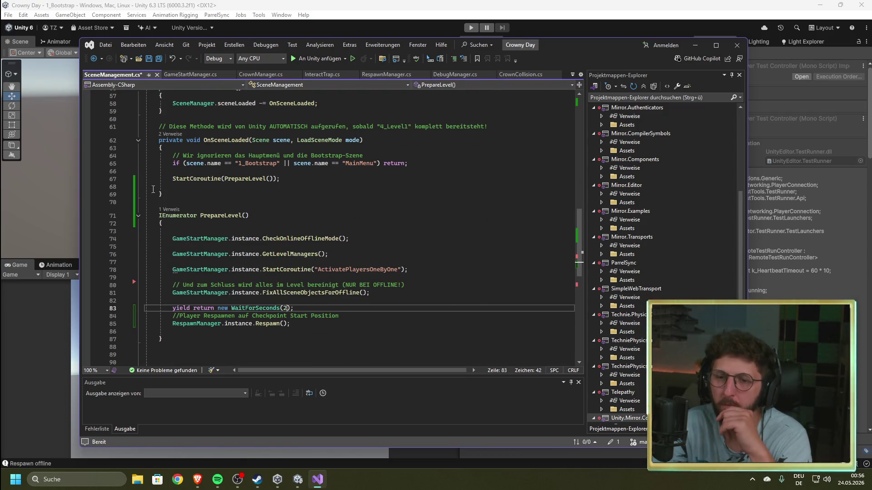
key("BackSpace")
type("2")
key("ctrl+s")
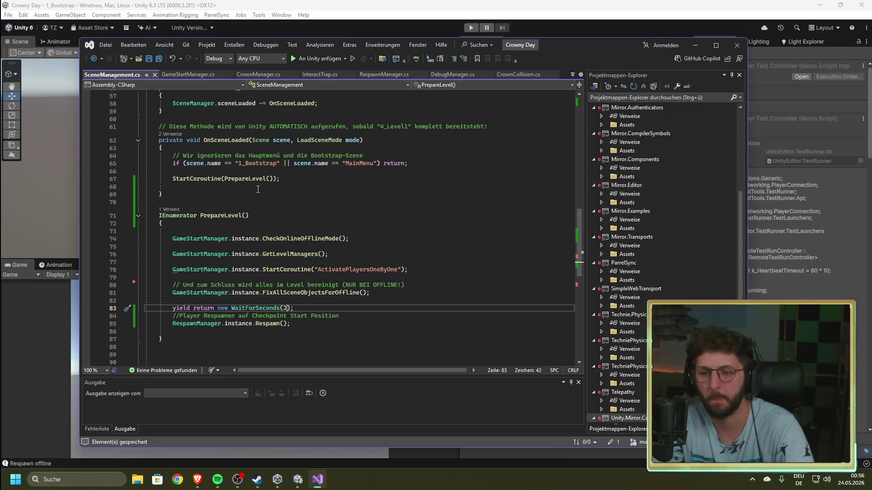
left_click(139, 217)
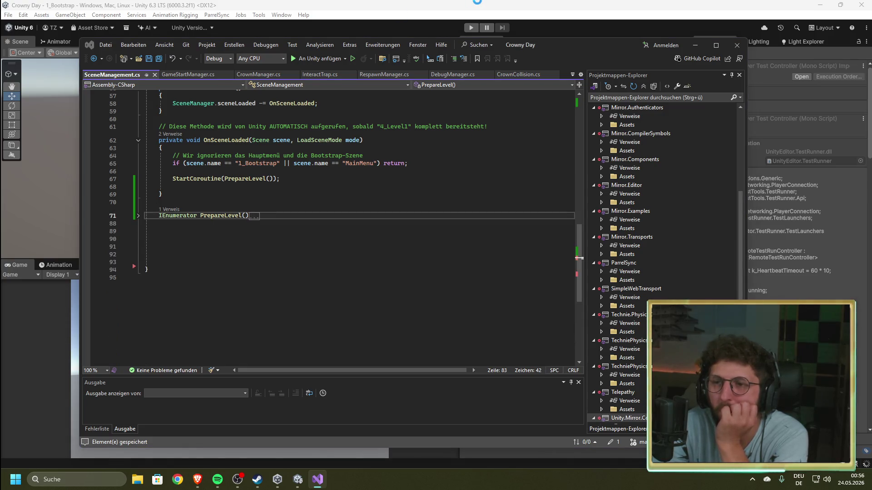
left_click(481, 4)
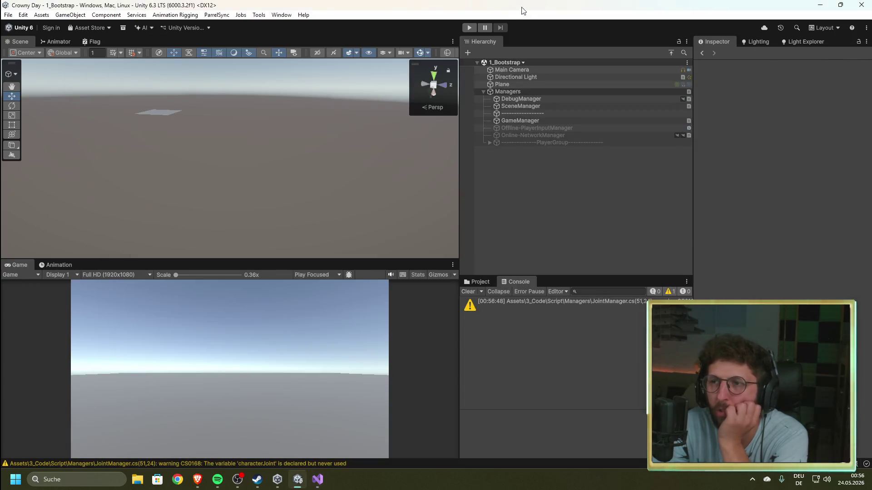
- Run and stop another play-mode test with the 2-second wait, then return to SceneManagement.cs
left_click(470, 28)
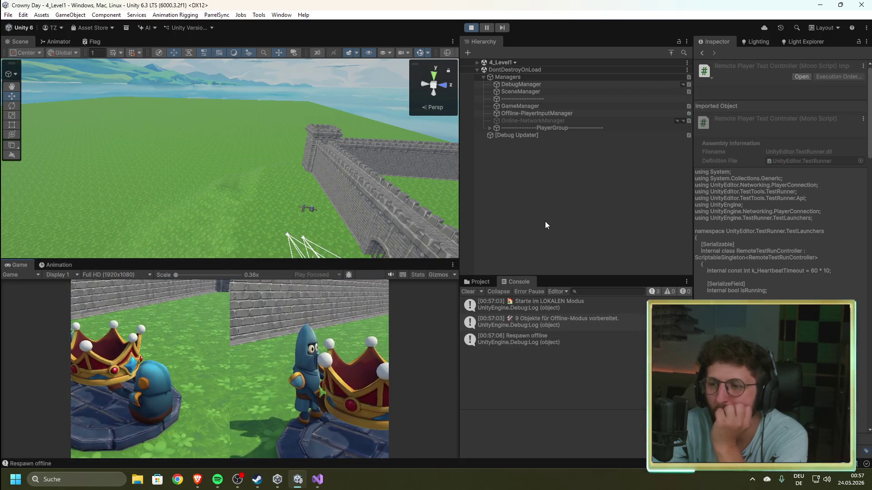
left_click(471, 28)
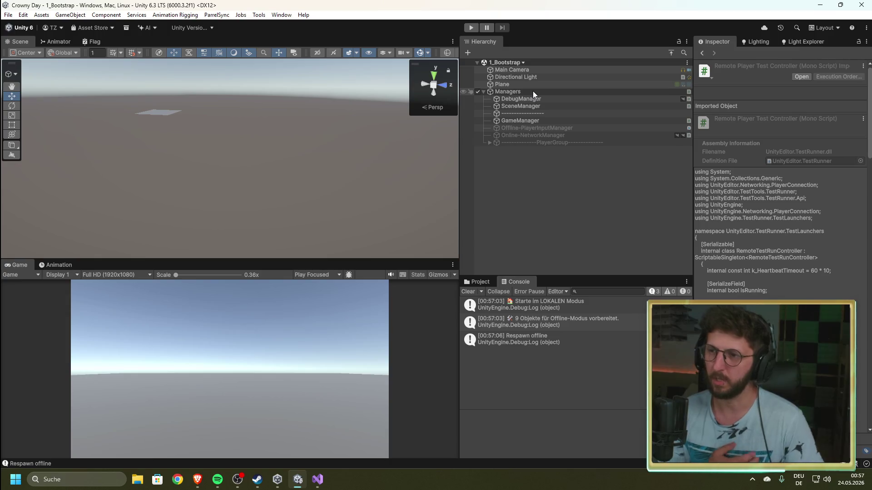
left_click(318, 479)
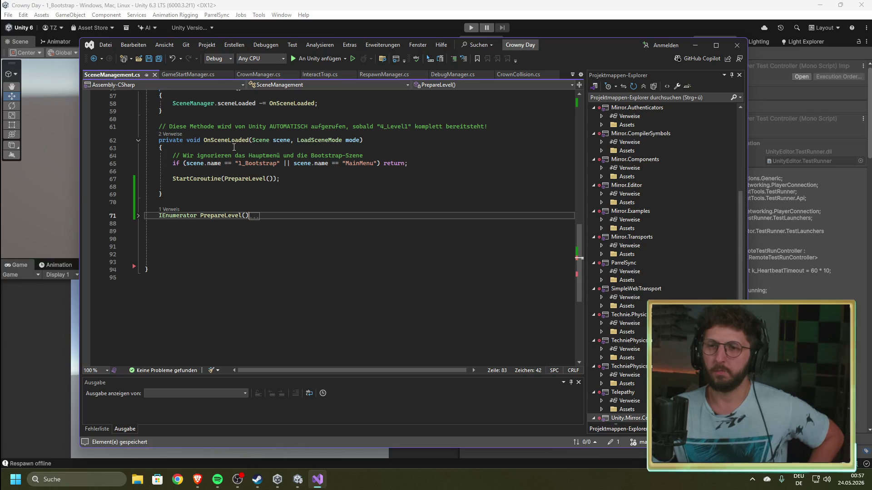
- Unfold PrepareLevel and highlight the CheckOnlineOfflineMode call on line 74
scroll(273, 251, "up", 4)
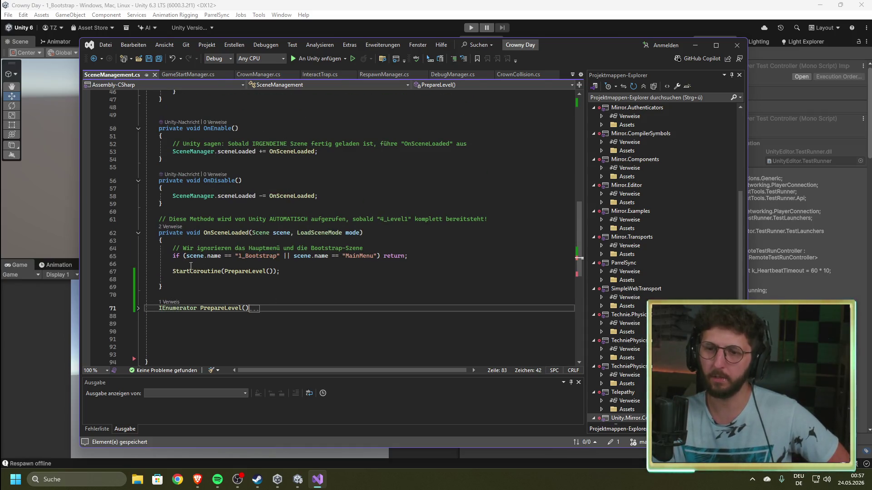
left_click(138, 309)
scroll(251, 266, "down", 6)
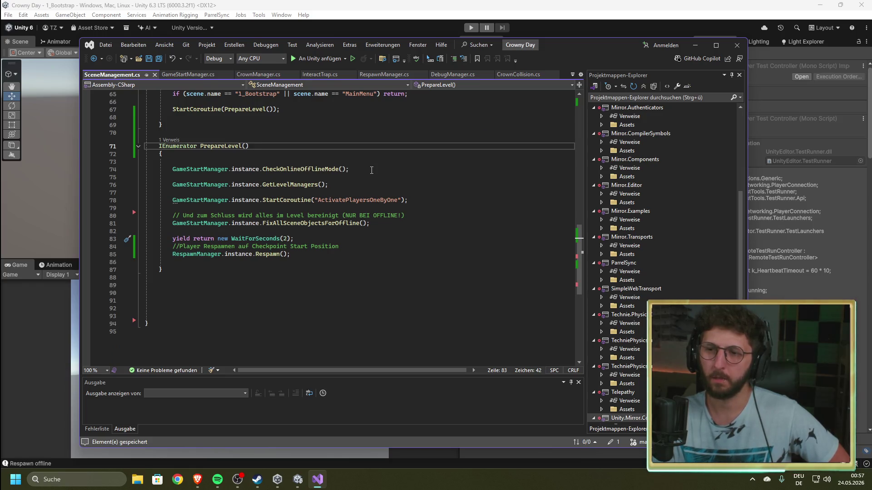
left_click_drag(371, 170, 172, 170)
- Inspect GameManager and Online-NetworkManager in Unity, confirming the offline scene is 2_Main_Menu
left_click_drag(567, 51, 601, 252)
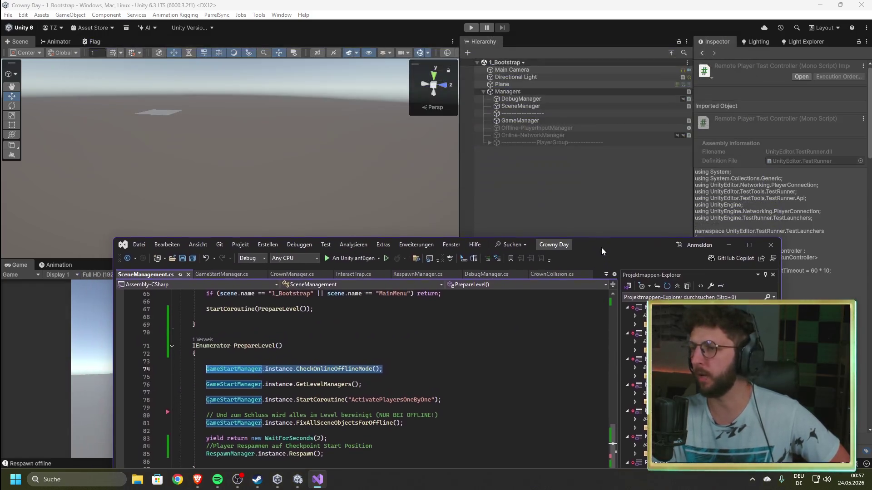
left_click(531, 121)
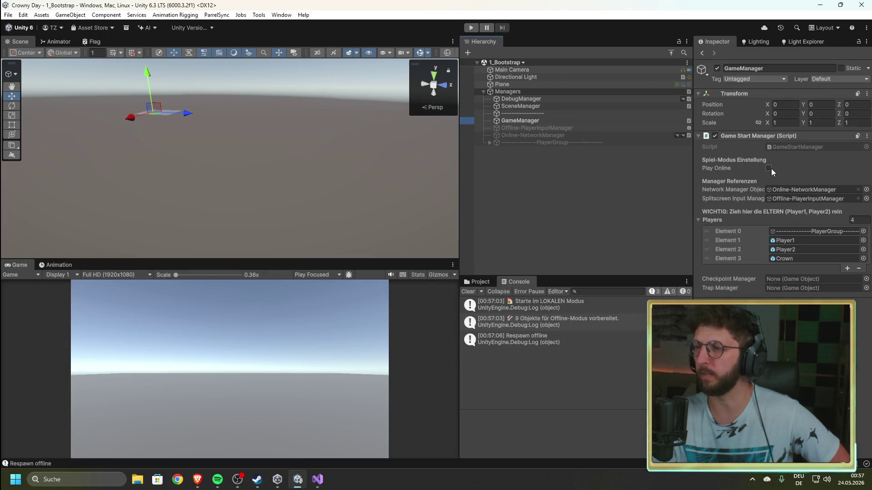
left_click(516, 128)
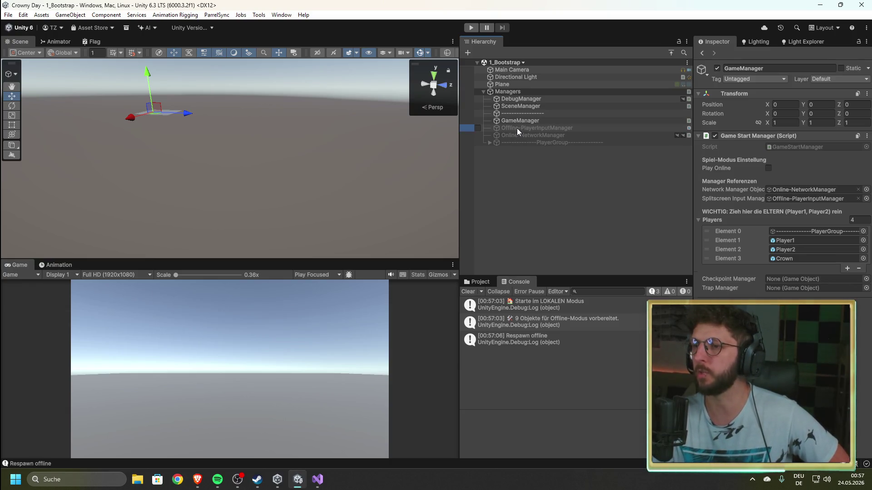
left_click(521, 135)
left_click(321, 483)
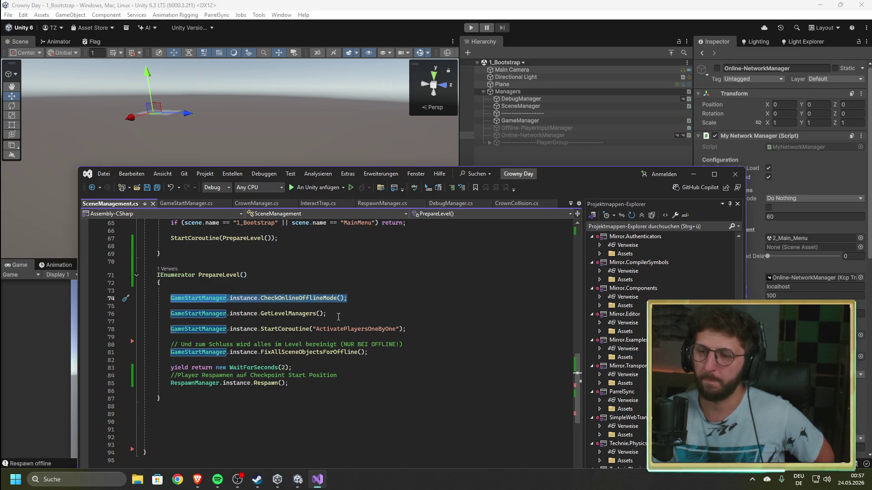
- Review PrepareLevel's GetLevelManagers, ActivatePlayersOneByOne, FixAllSceneObjectsForOffline and Respawn calls without changing them
left_click(338, 317)
key("shift+Home")
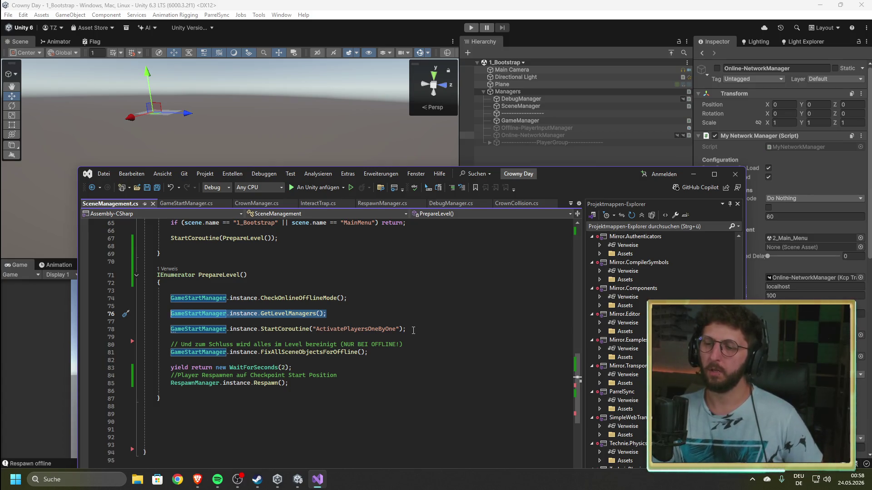
left_click(414, 330)
left_click_drag(413, 331, 170, 329)
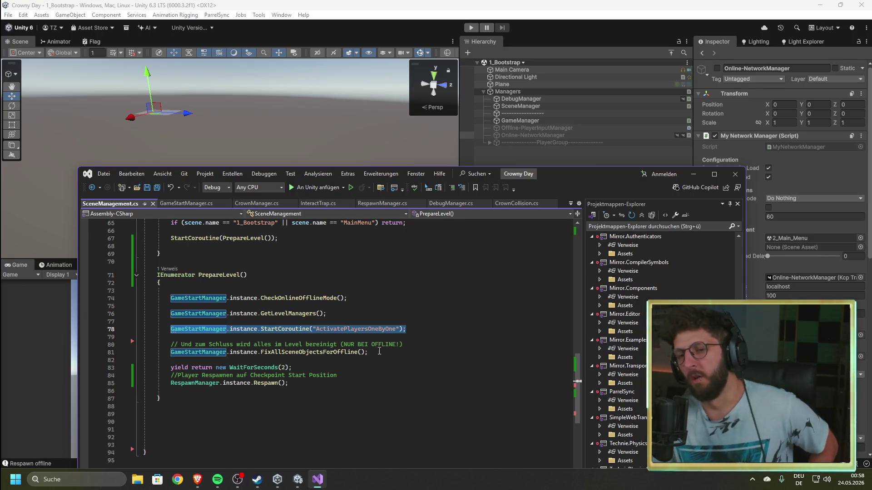
left_click_drag(376, 355, 170, 354)
left_click_drag(290, 384, 164, 386)
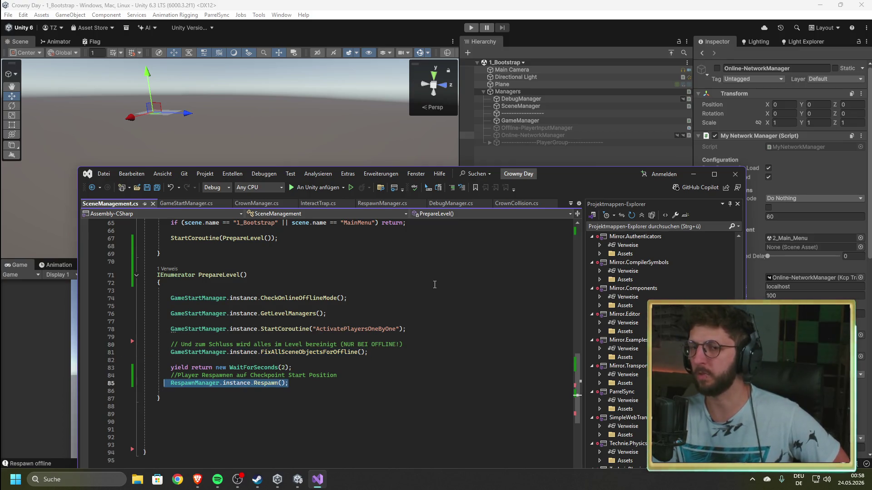
left_click(537, 6)
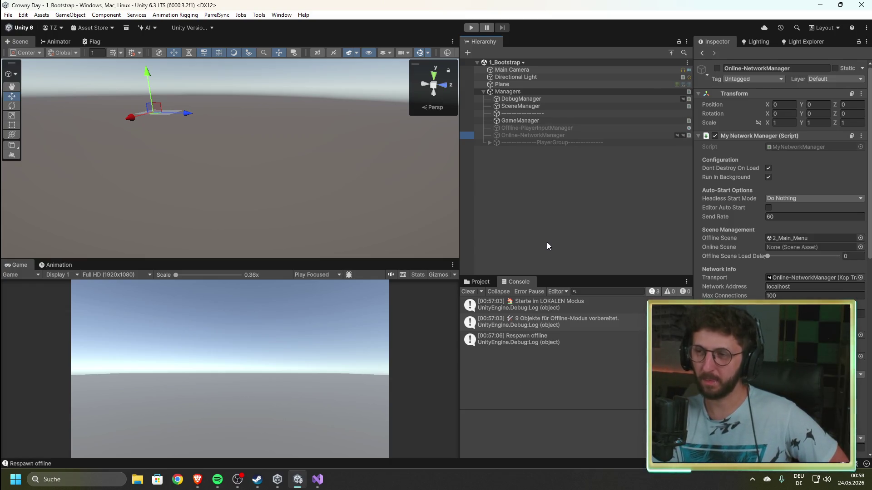
- Check SceneManager's Scene Number 0 and Online-NetworkManager's offline scene 2_Main_Menu, then return to the code
mouse_move(319, 486)
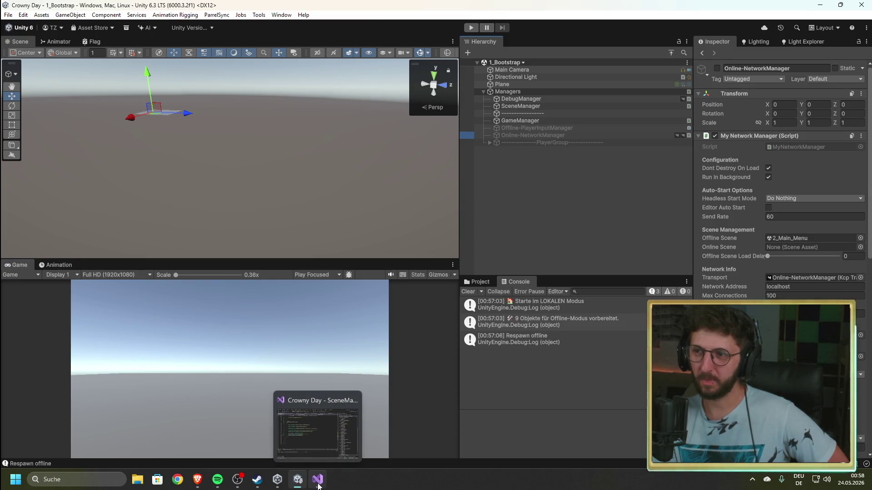
left_click(546, 106)
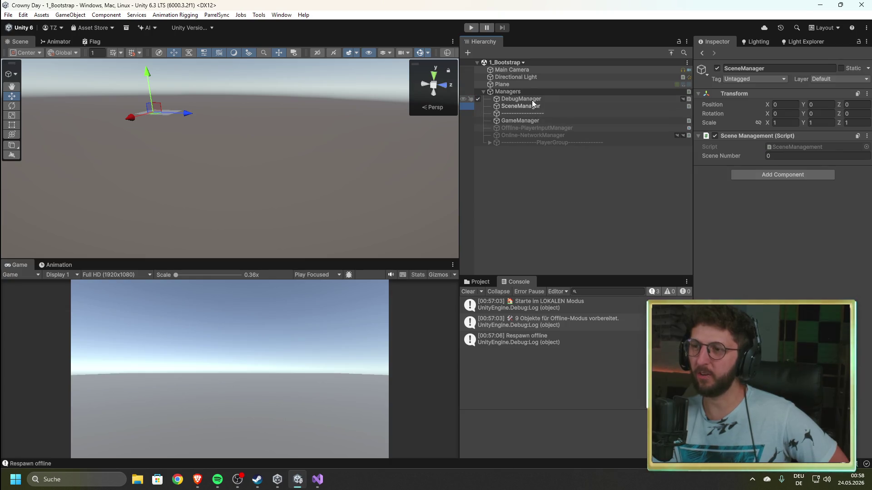
left_click(531, 135)
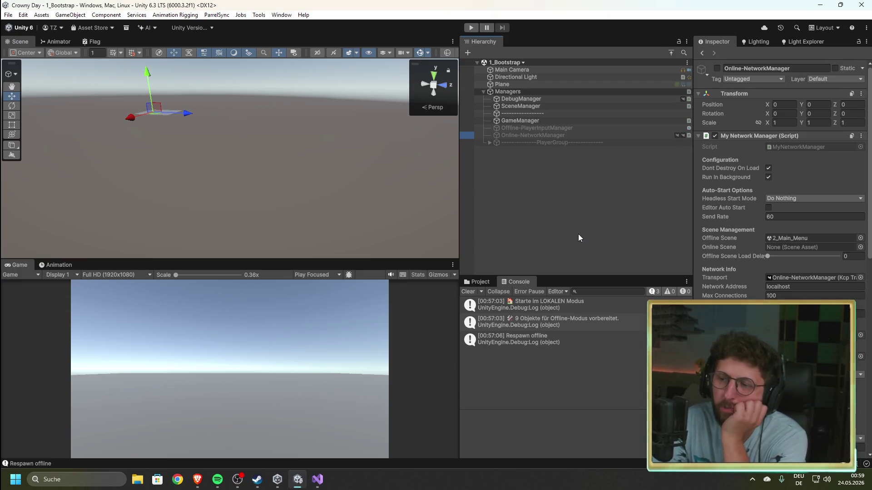
left_click(324, 476)
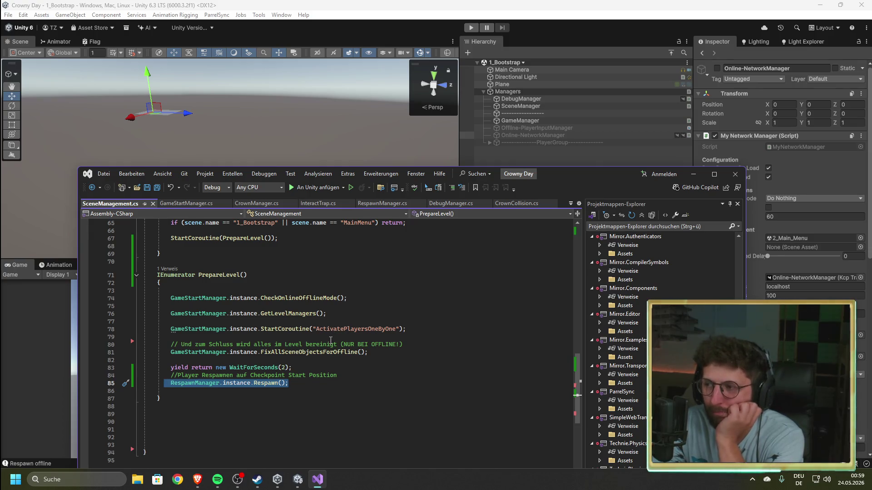
- Read SceneManagement.cs from the MonoBehaviour class declaration down to the SceneSwitch cases
scroll(330, 340, "up", 15)
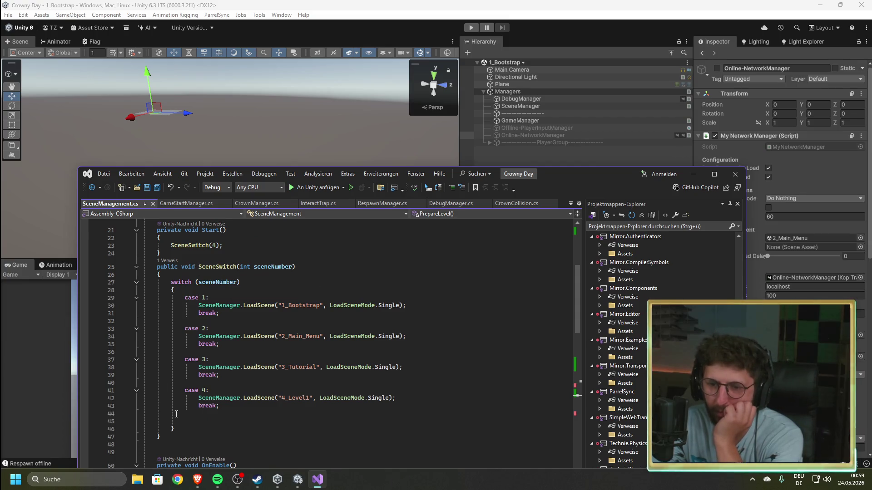
scroll(215, 371, "up", 6)
double_click(272, 257)
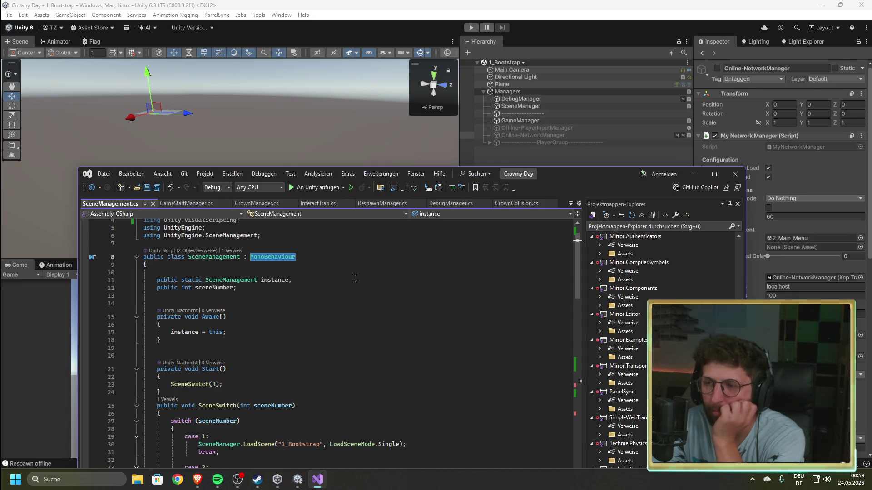
scroll(355, 280, "down", 2)
scroll(356, 278, "down", 4)
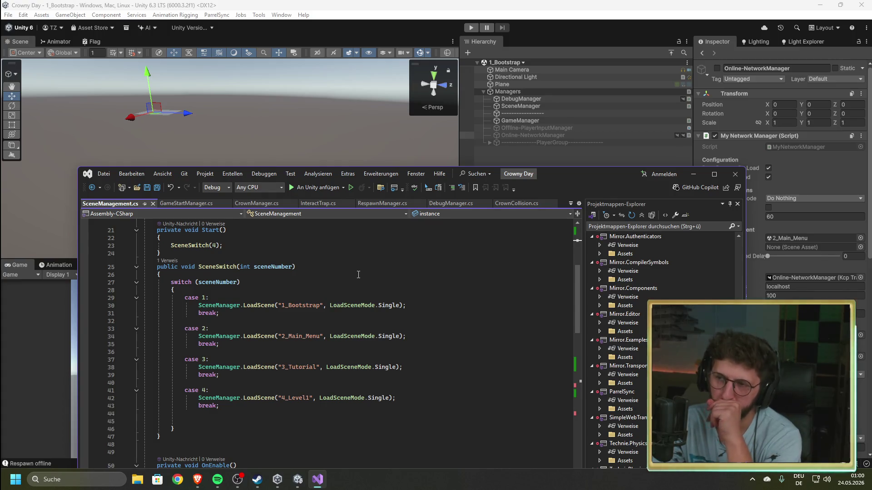
left_click(573, 129)
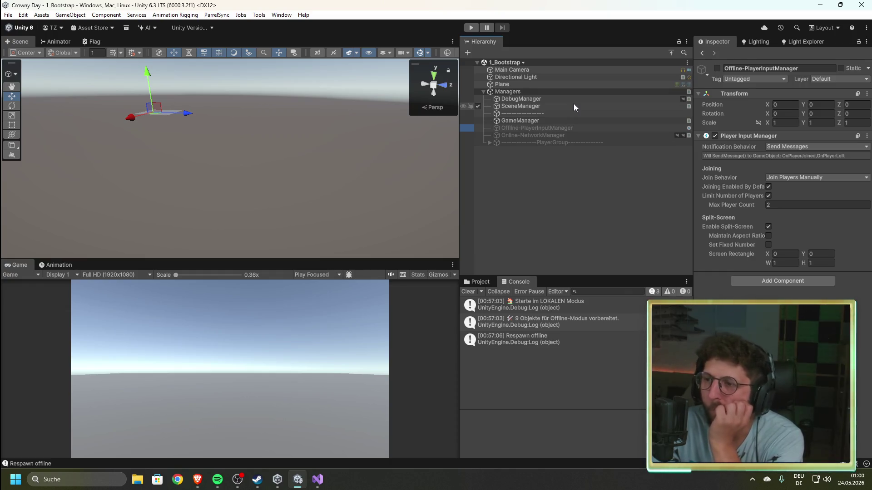
- Inspect the DebugManager, Online-NetworkManager, SceneManager and GameManager objects' settings in the Hierarchy
left_click(682, 99)
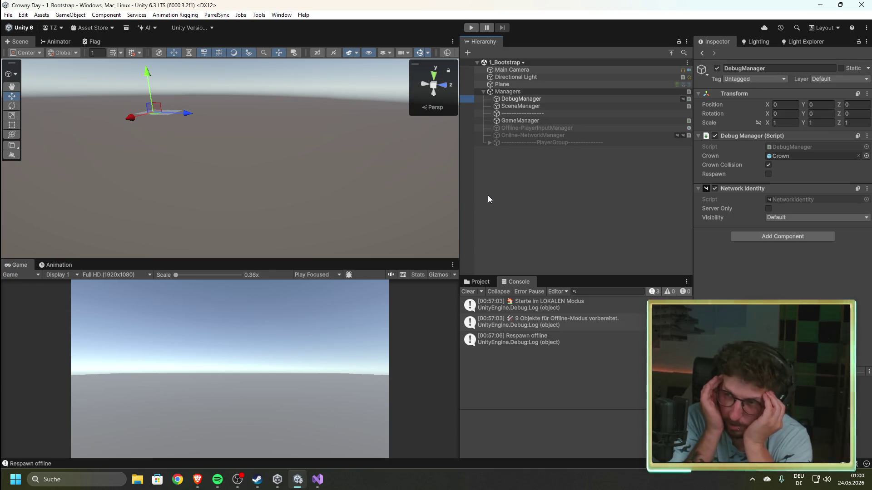
left_click(520, 135)
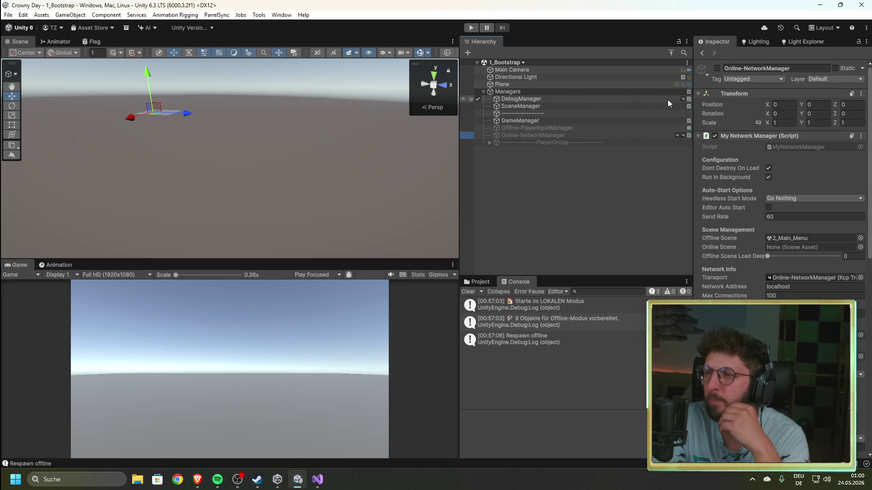
left_click(576, 107)
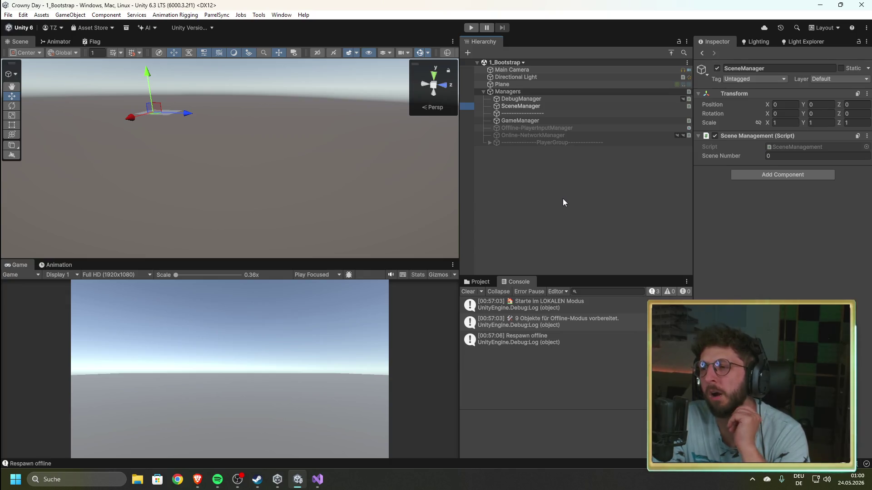
left_click(539, 121)
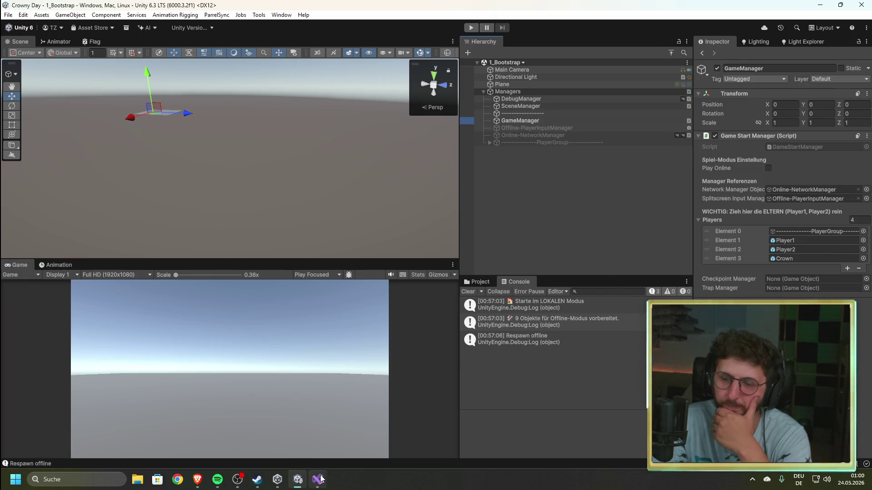
left_click(318, 479)
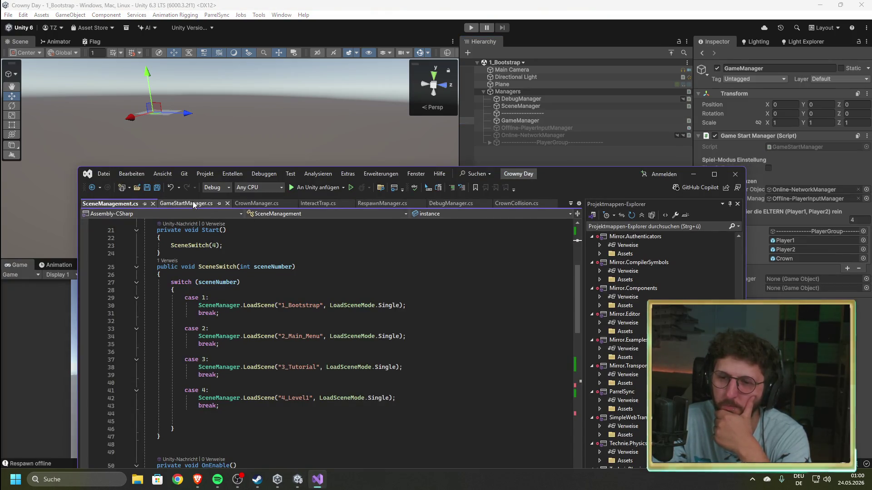
left_click(579, 159)
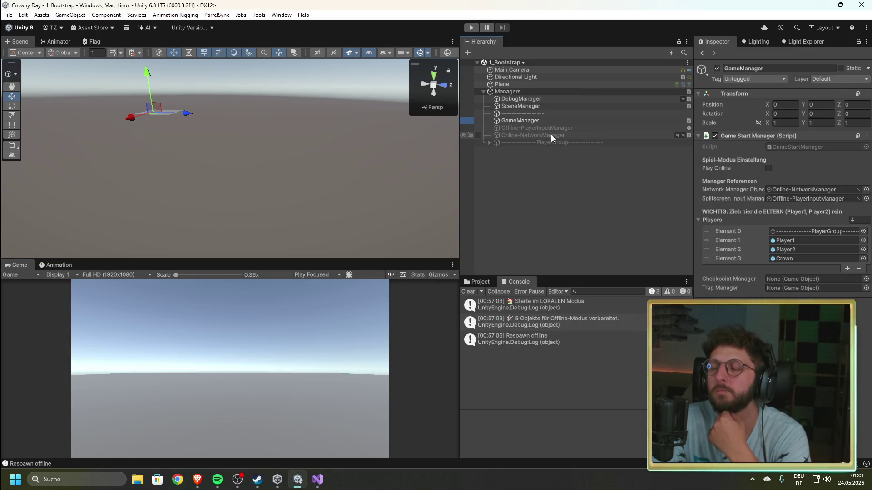
left_click(549, 99)
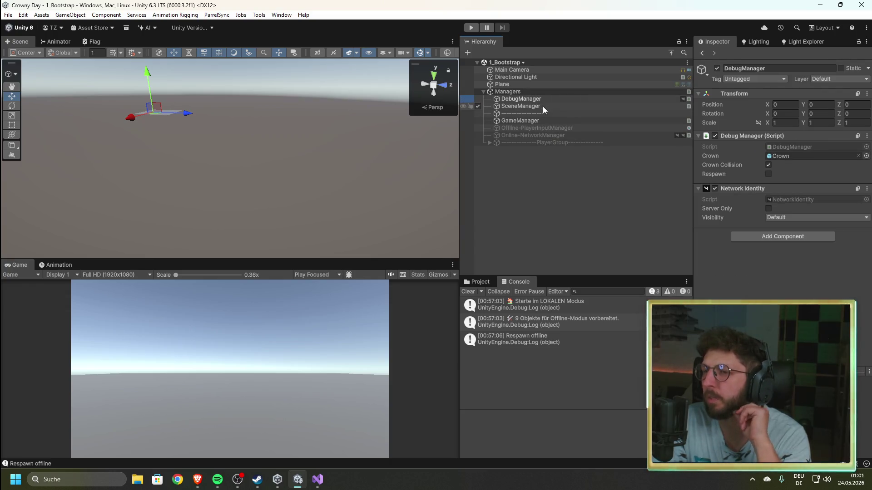
left_click(543, 107)
left_click(317, 479)
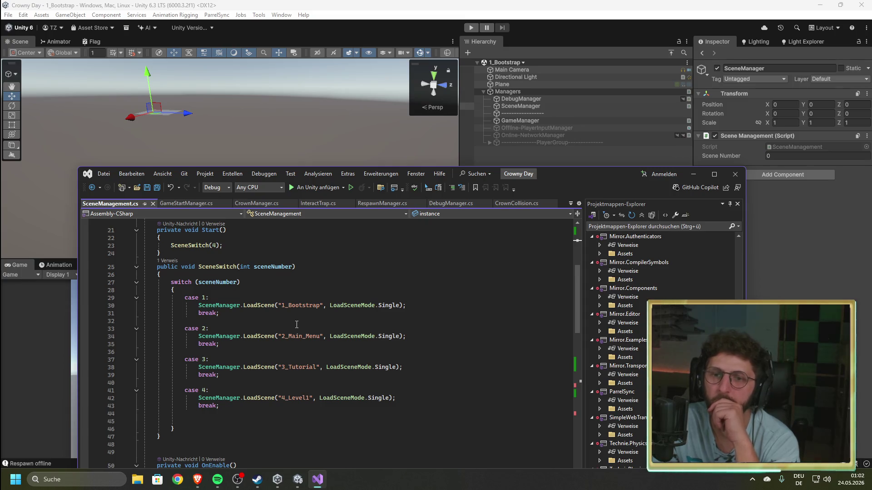
scroll(297, 324, "up", 4)
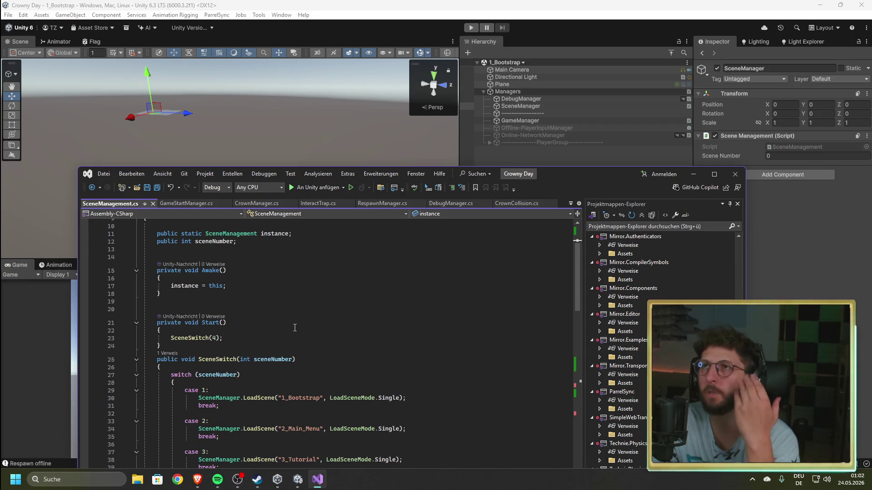
scroll(282, 318, "down", 3)
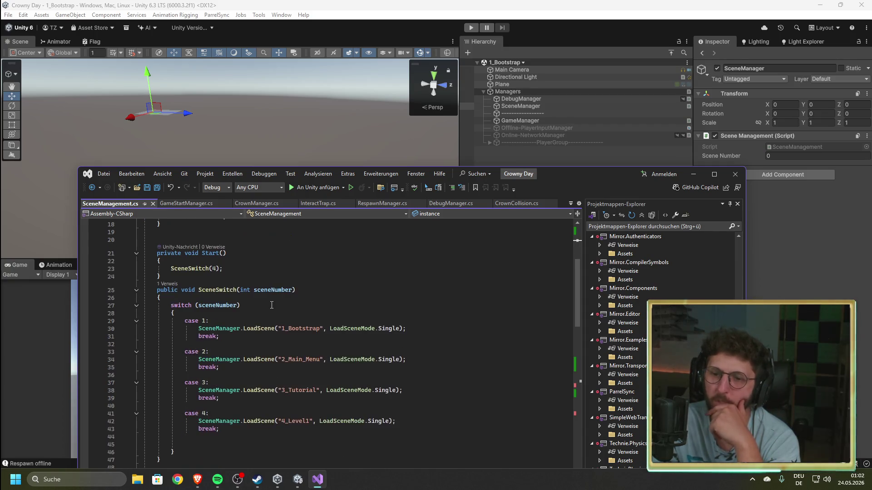
left_click(211, 268)
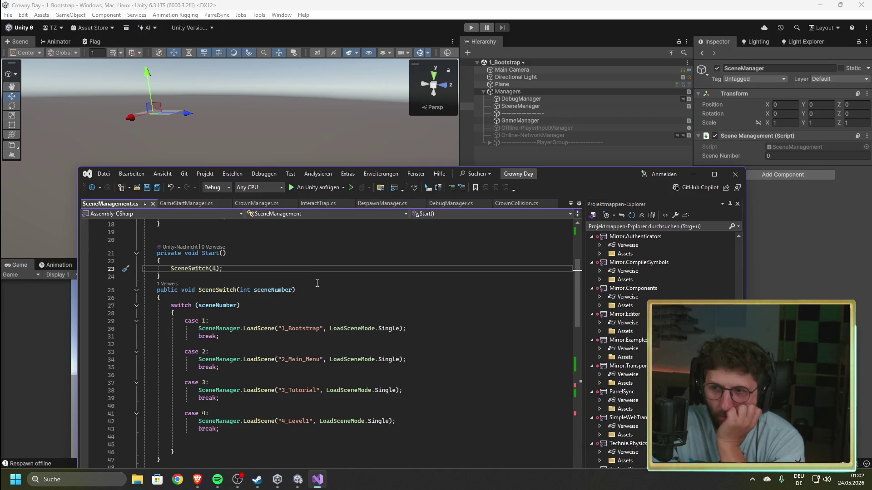
scroll(317, 284, "down", 4)
scroll(317, 283, "down", 10)
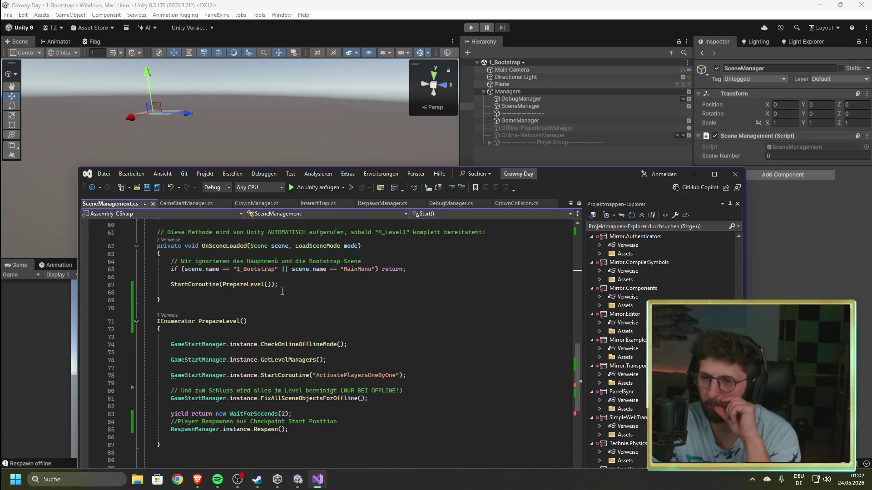
left_click(182, 254)
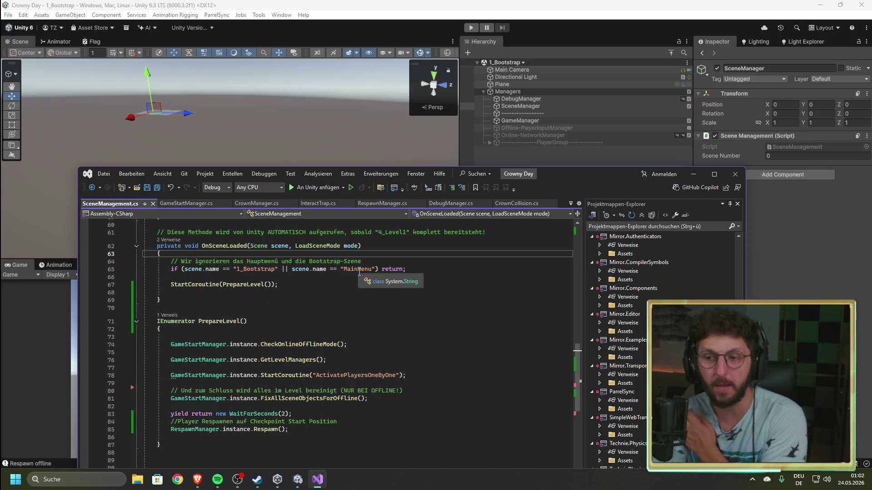
scroll(289, 317, "up", 9)
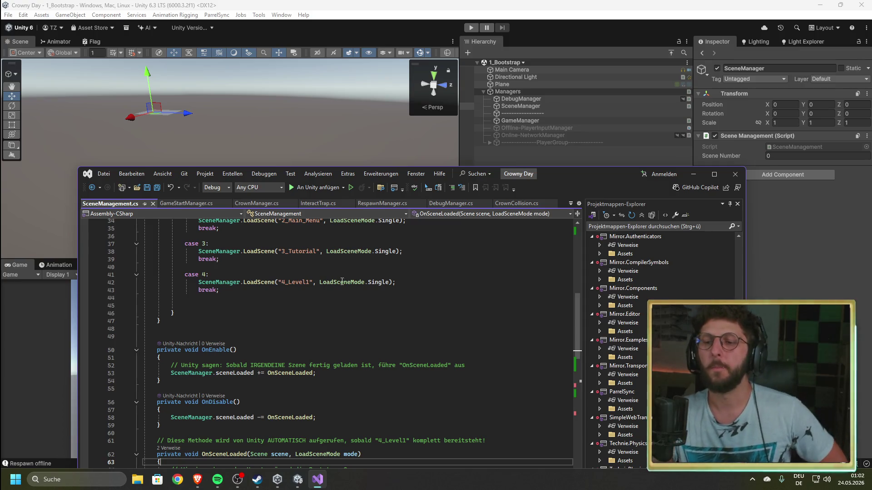
scroll(336, 286, "down", 4)
scroll(324, 299, "down", 1)
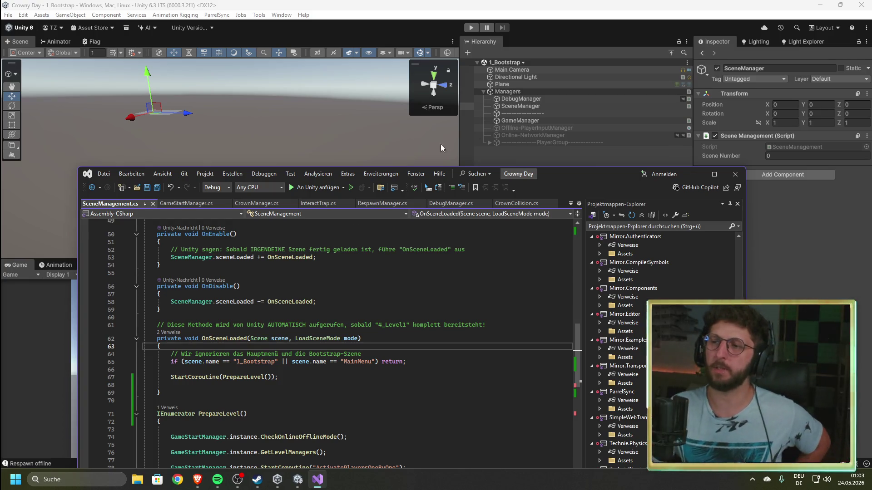
left_click(537, 100)
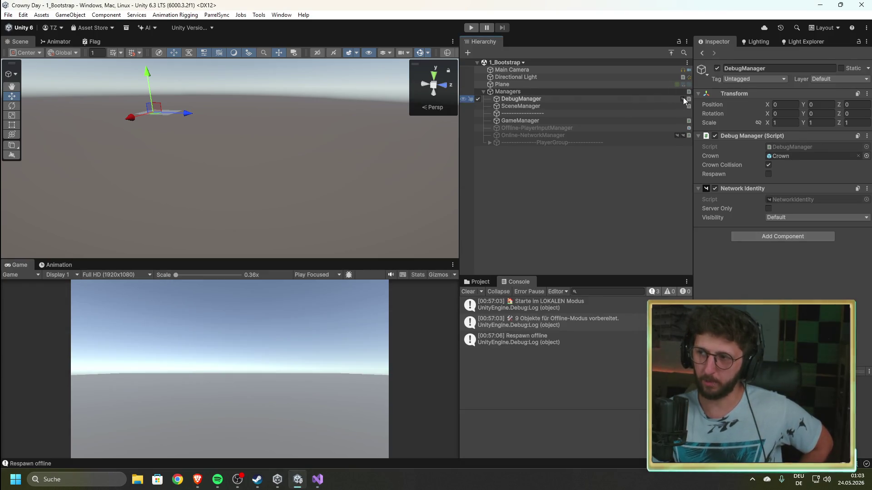
- Toggle the SceneManager object off and back on in the Hierarchy, then return to Visual Studio
left_click(477, 107)
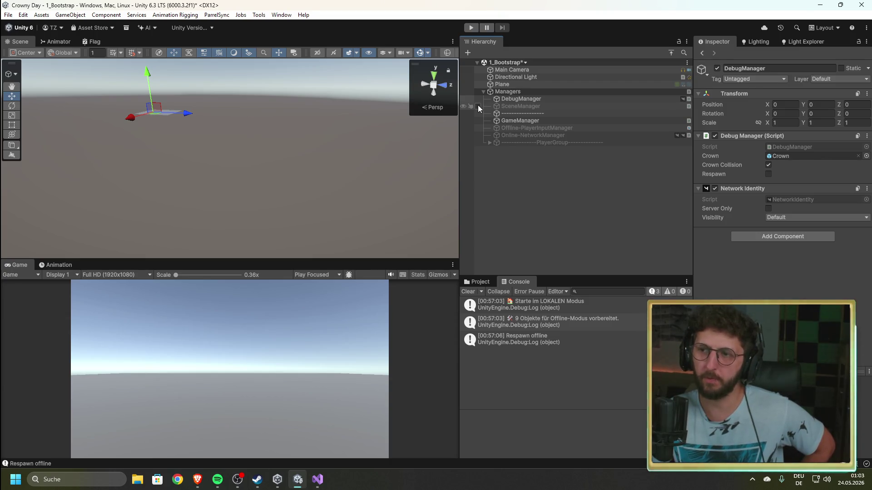
left_click(478, 108)
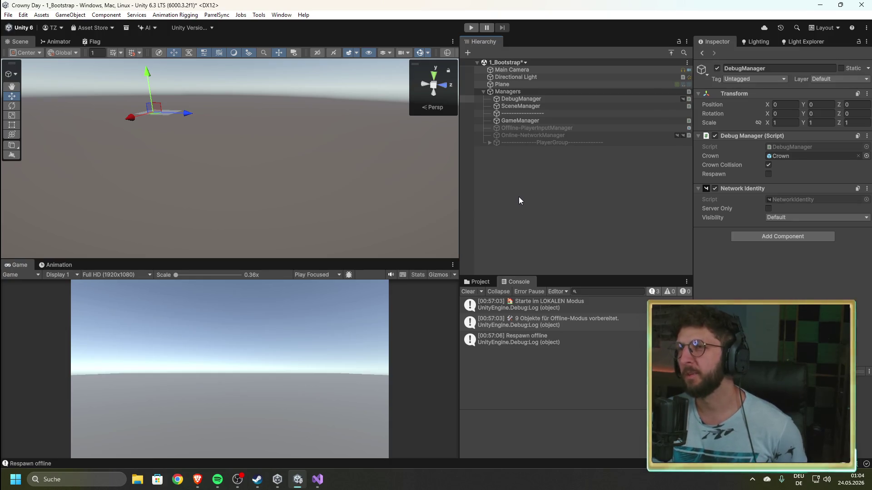
left_click(317, 480)
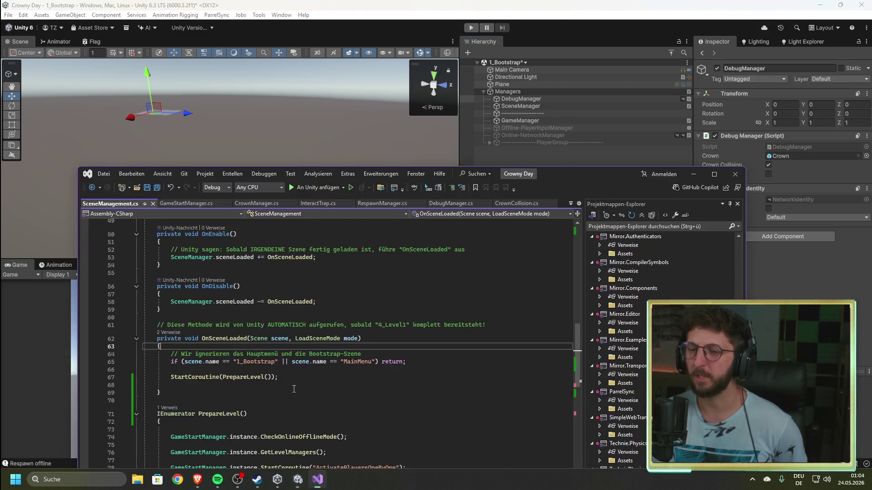
scroll(276, 279, "down", 3)
scroll(328, 332, "up", 5)
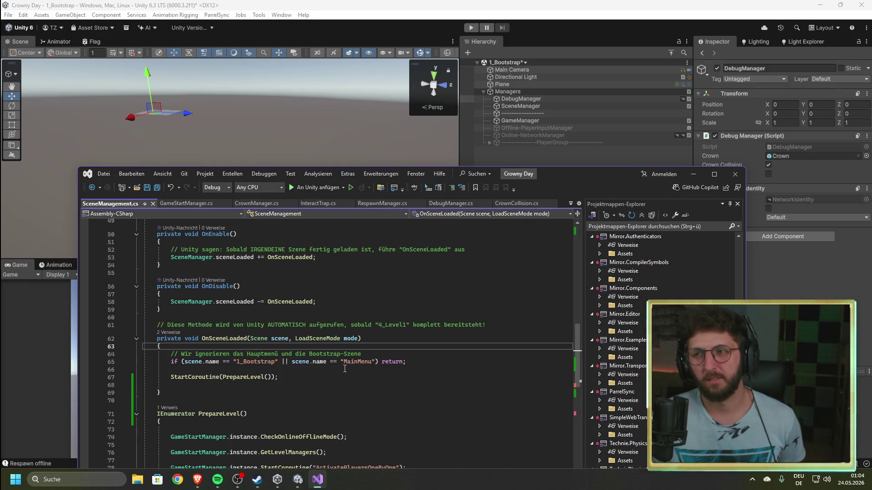
left_click(431, 361)
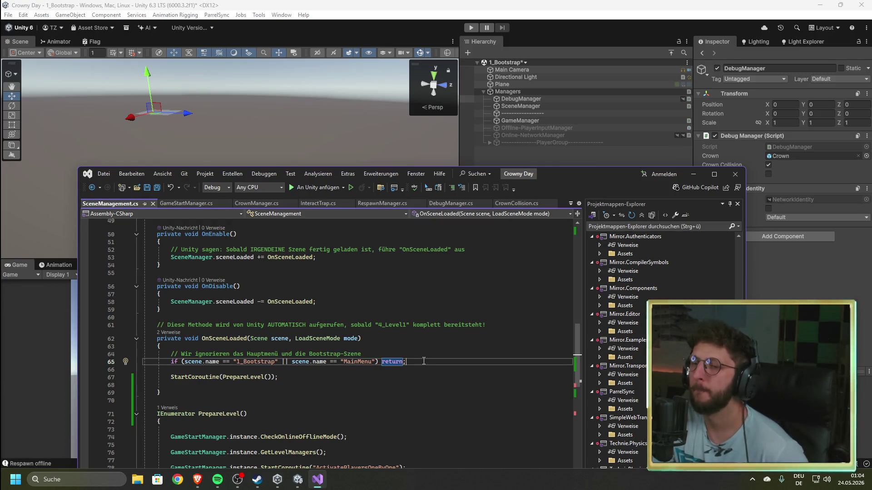
left_click(415, 346)
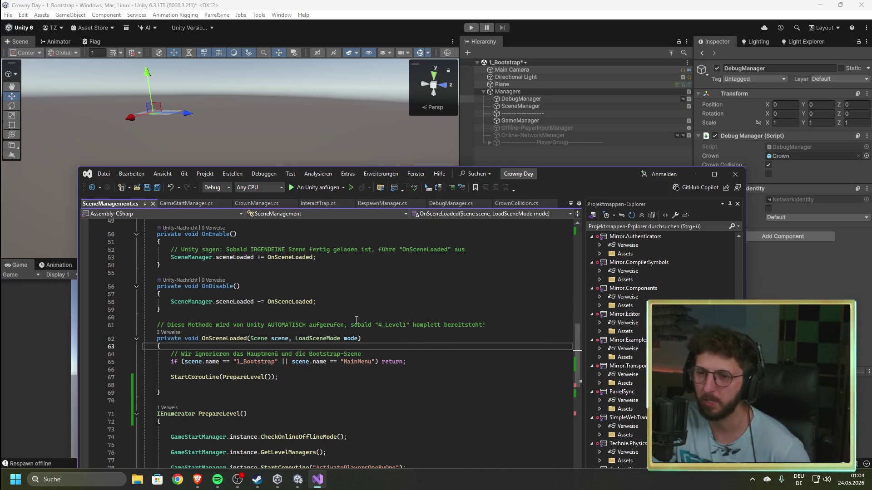
scroll(384, 360, "up", 3)
scroll(384, 360, "up", 4)
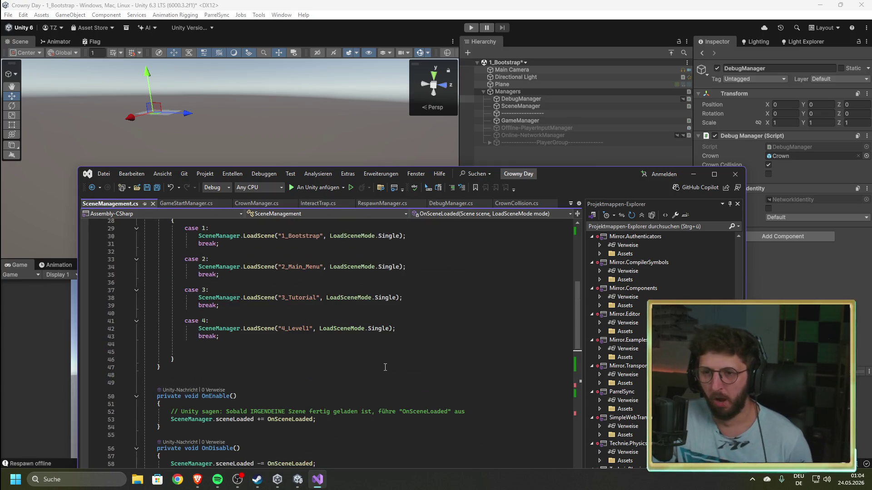
scroll(379, 365, "up", 3)
scroll(377, 368, "up", 4)
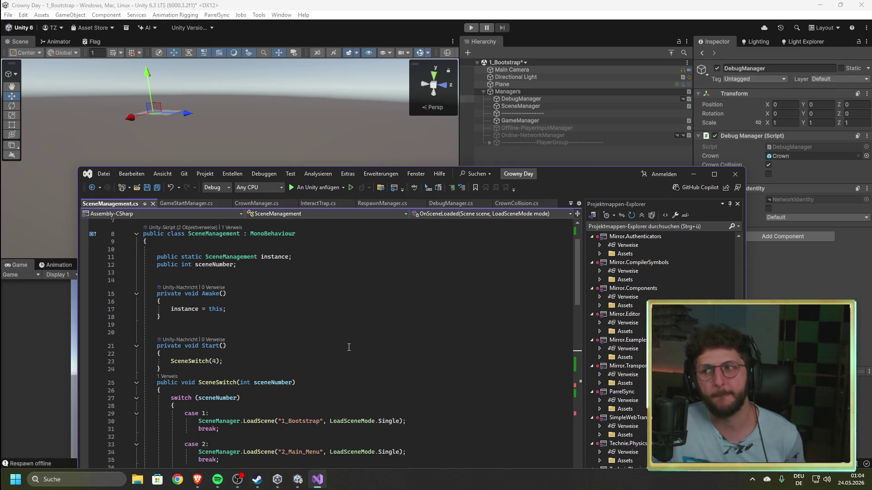
key("alt+Tab")
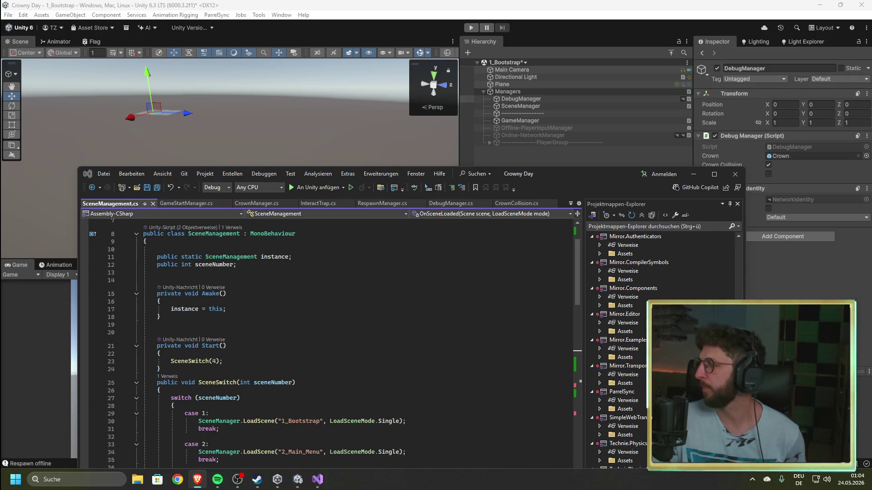
left_click(385, 305)
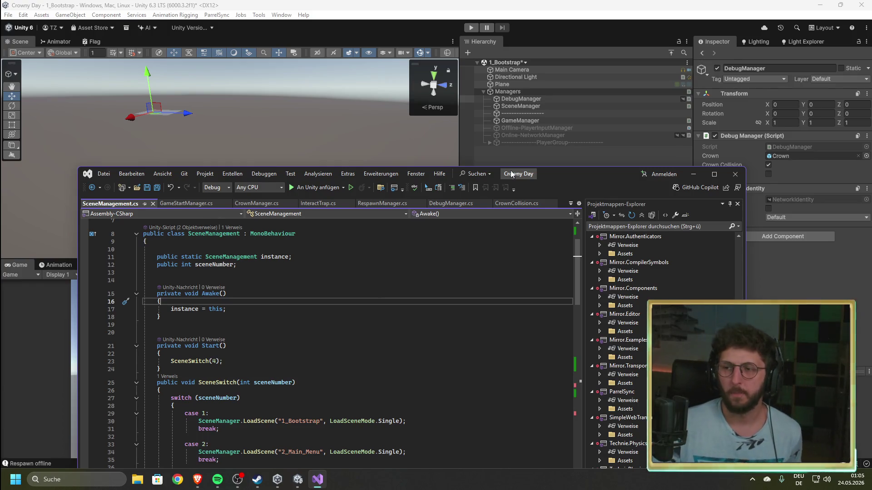
mouse_move(574, 177)
left_mouse_down()
mouse_move(524, 72)
mouse_move(561, 56)
mouse_move(540, 53)
left_mouse_up()
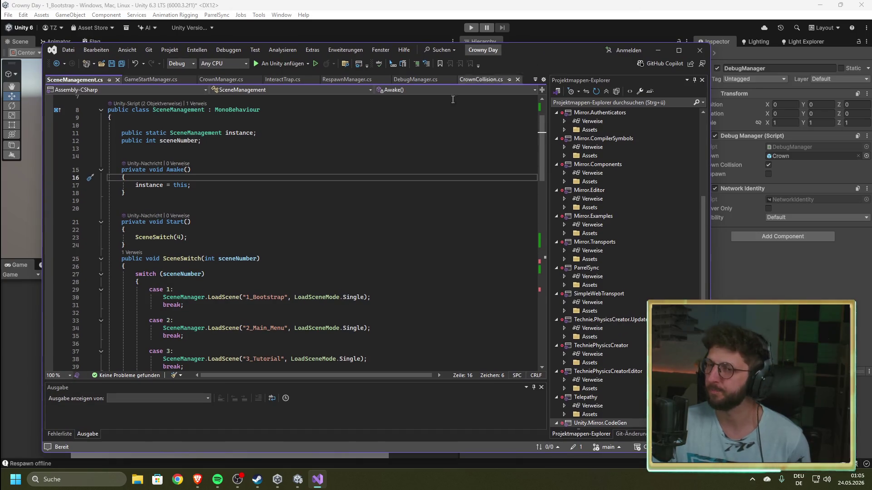
- Look over the static instance declaration and Awake method, then move Visual Studio aside for Unity
left_click(409, 133)
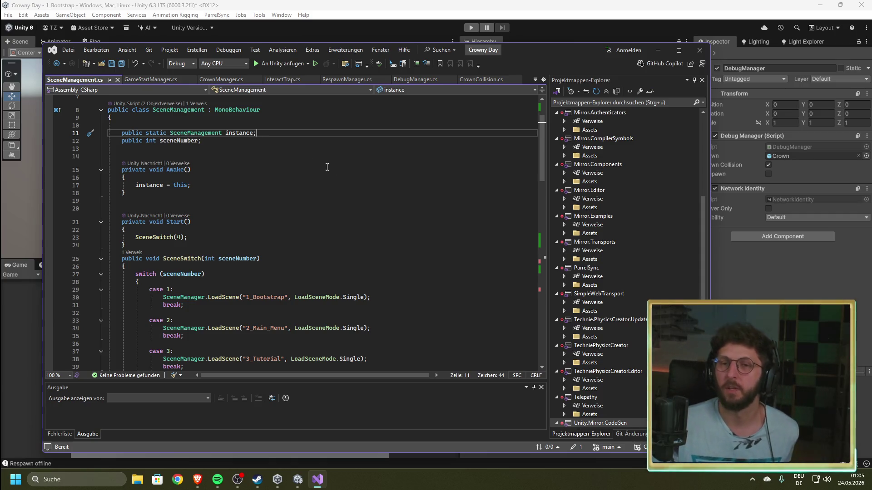
left_click(244, 173)
scroll(303, 198, "down", 5)
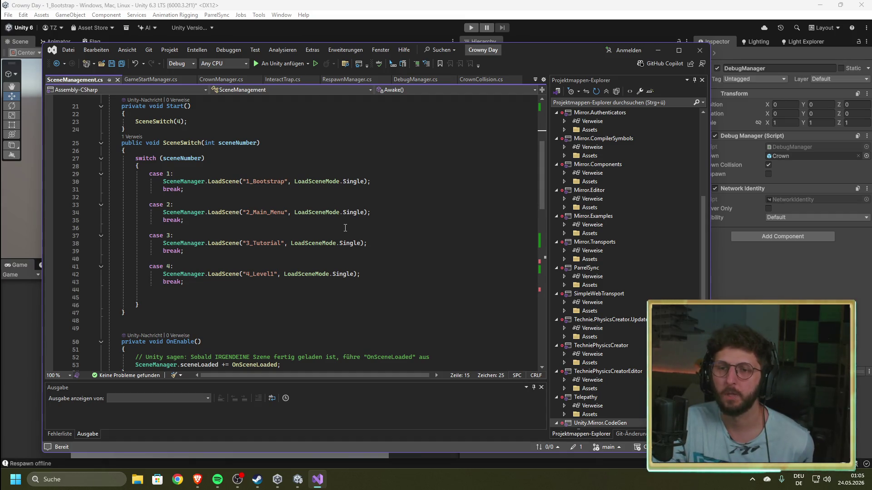
scroll(341, 234, "up", 7)
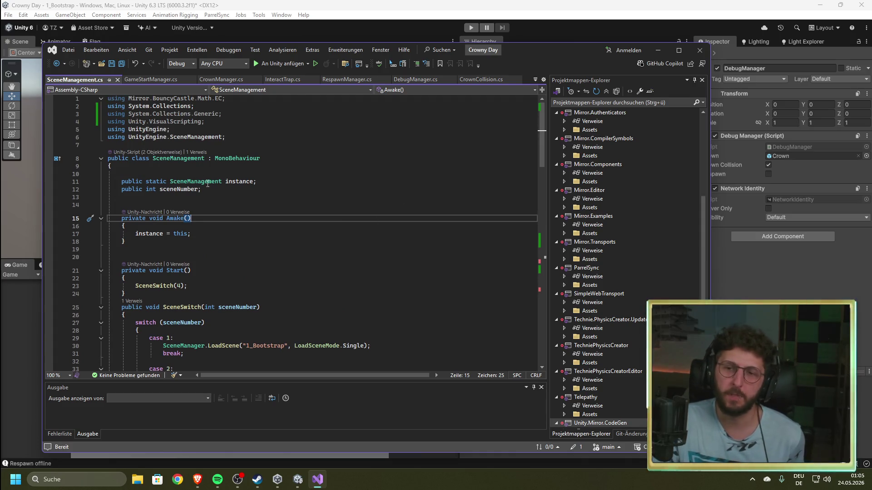
left_click(278, 199)
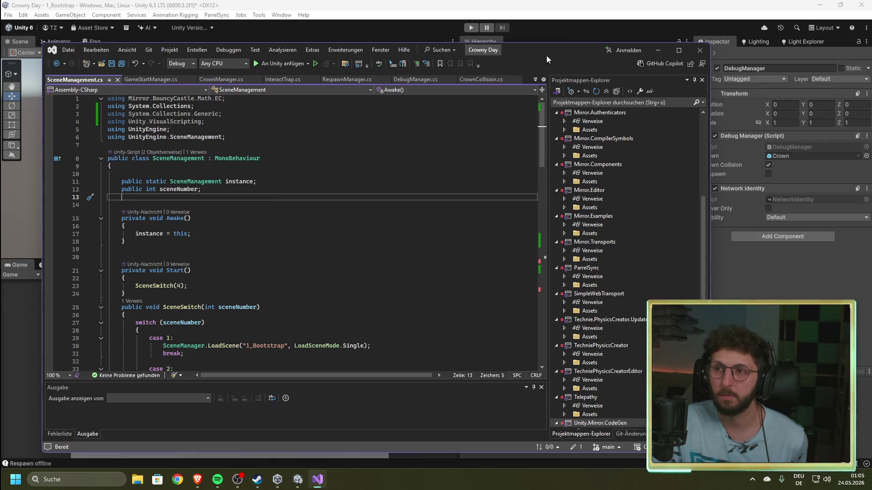
mouse_move(563, 52)
left_mouse_down()
mouse_move(592, 146)
mouse_move(582, 131)
mouse_move(579, 175)
left_mouse_up()
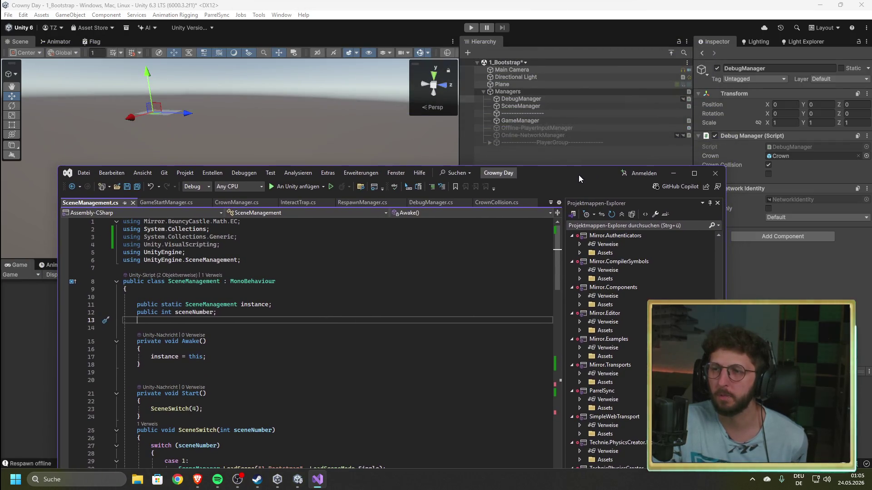
left_click(540, 120)
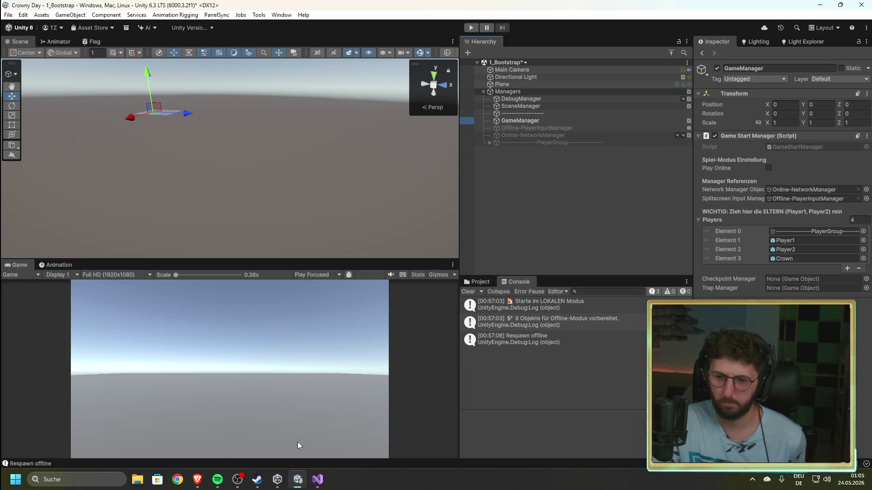
- Bring SceneManagement.cs back in front and scroll to OnSceneLoaded and PrepareLevel
left_click(319, 484)
left_click_drag(526, 179, 523, 75)
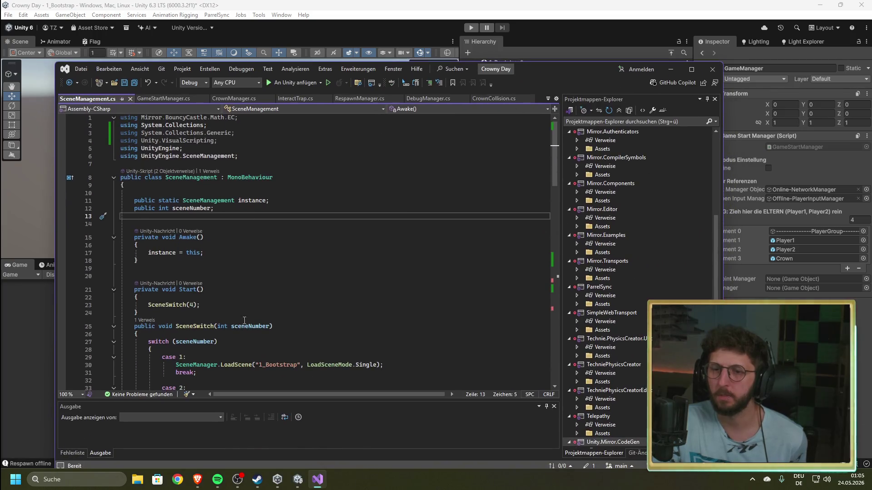
scroll(248, 320, "down", 7)
scroll(249, 321, "down", 9)
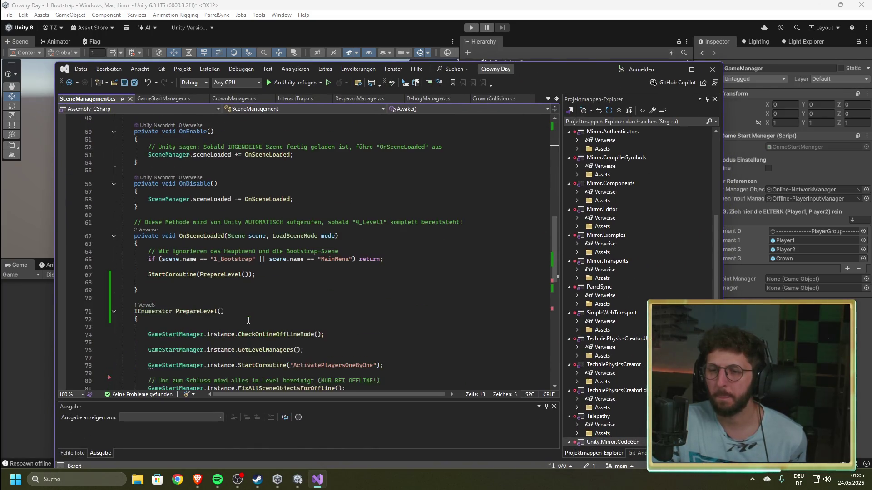
scroll(249, 321, "down", 3)
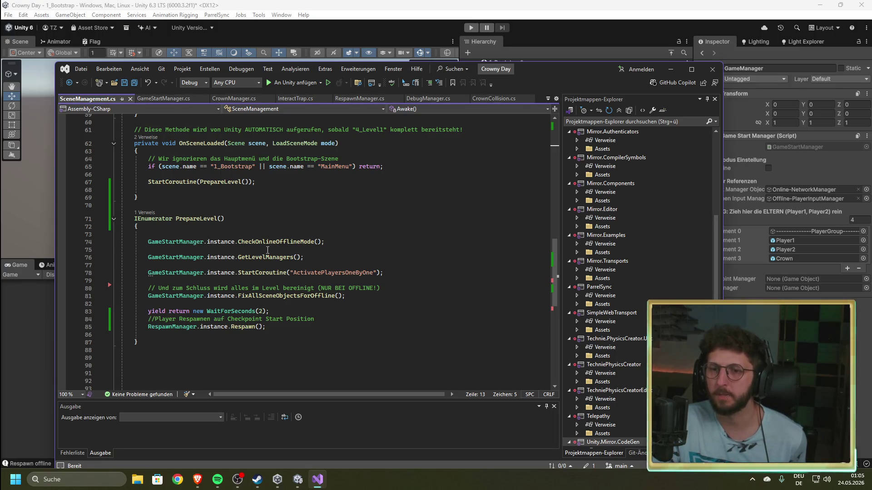
scroll(239, 257, "up", 2)
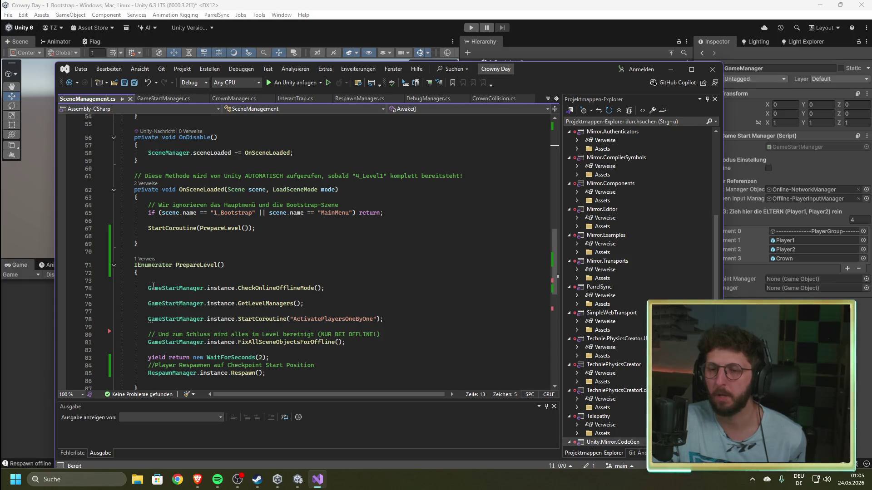
- Shift the code window aside to see Unity's scene, then jump to the CheckOnlineOfflineMode definition
mouse_move(545, 66)
left_mouse_down()
mouse_move(562, 181)
mouse_move(557, 135)
mouse_move(527, 130)
mouse_move(572, 160)
mouse_move(547, 66)
mouse_move(564, 157)
left_mouse_up()
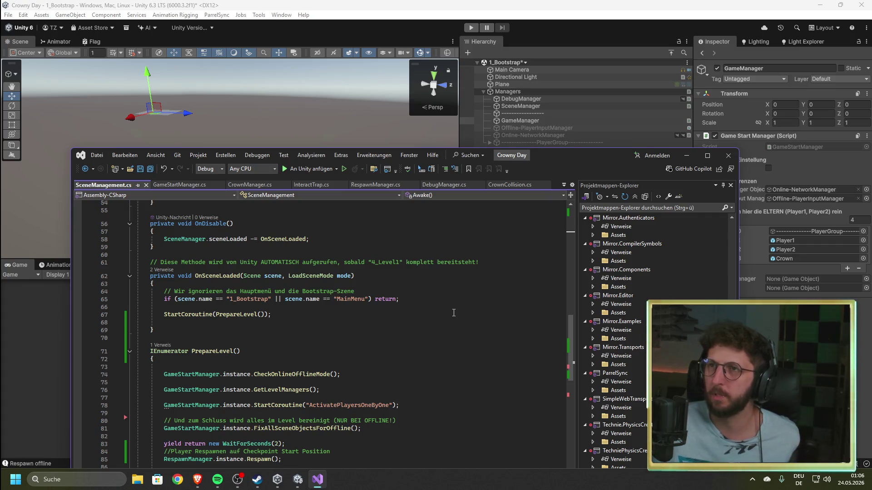
scroll(391, 333, "down", 2)
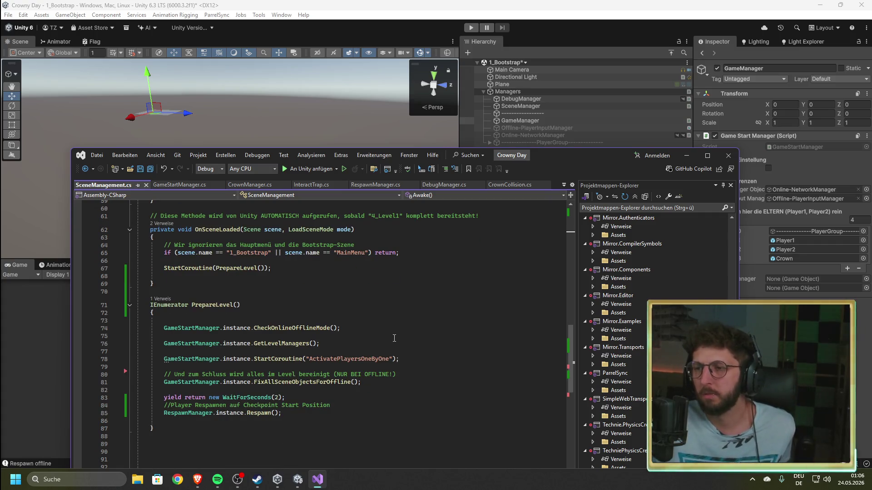
scroll(393, 338, "up", 1)
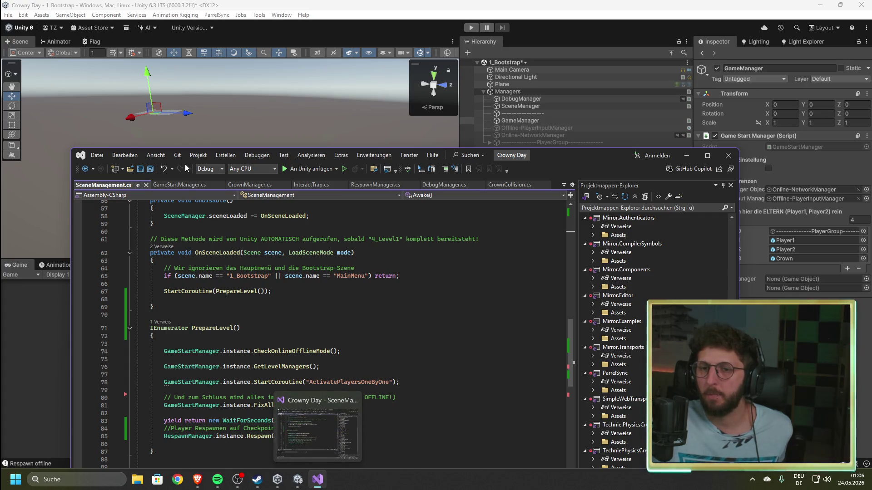
left_click(295, 351, "ctrl")
scroll(291, 282, "up", 2)
- Read GameStartManager.cs's Start method, then return to SceneManagement.cs
left_click(359, 360)
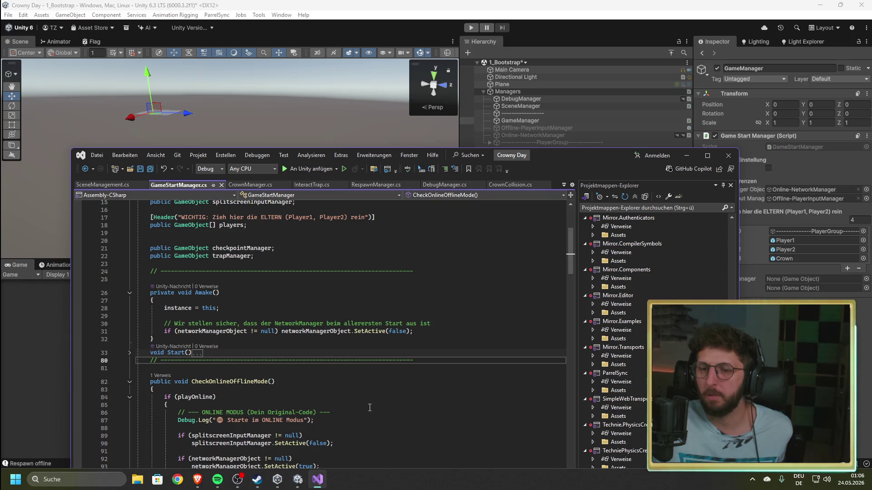
left_click(130, 353)
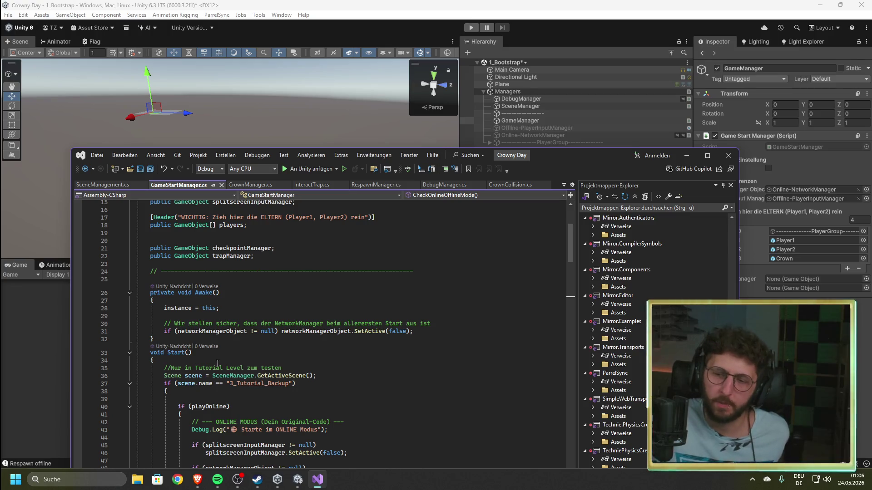
left_click(130, 353)
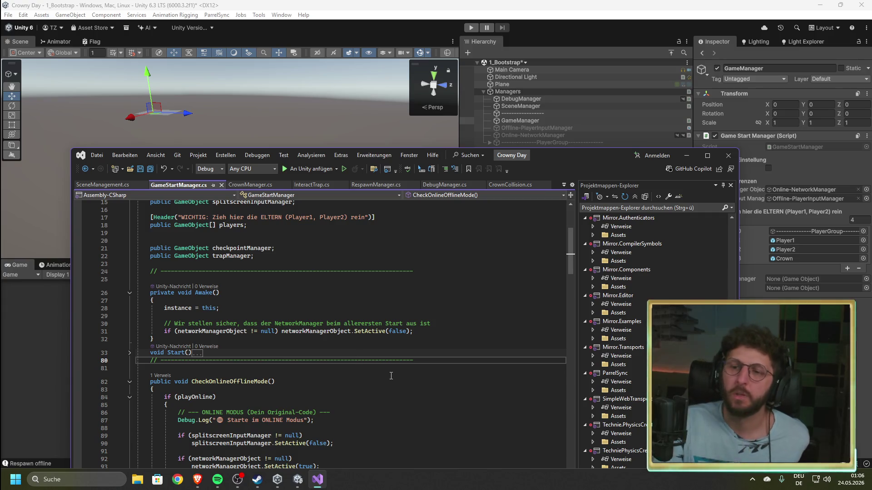
key("ctrl+Tab")
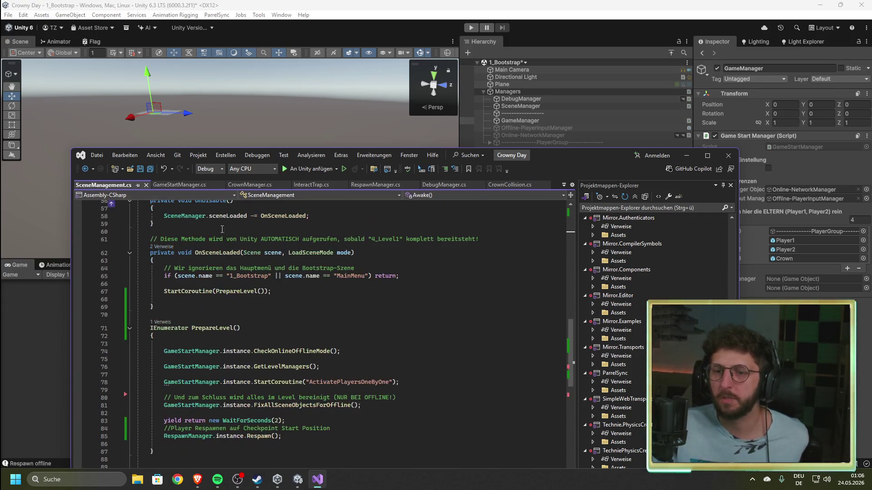
- Change Start's SceneSwitch(4) call to SceneSwitch(2), save, and select SceneManager back in Unity
scroll(248, 285, "up", 5)
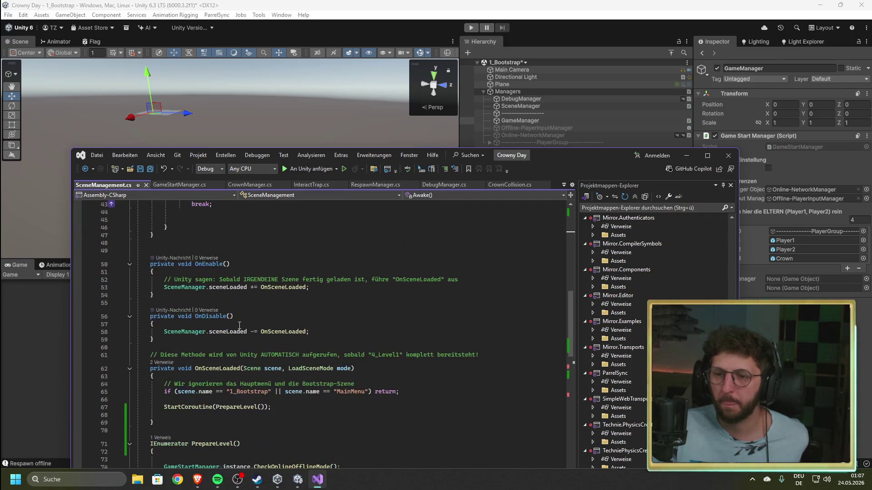
scroll(235, 323, "up", 8)
left_click(213, 230)
key("BackSpace")
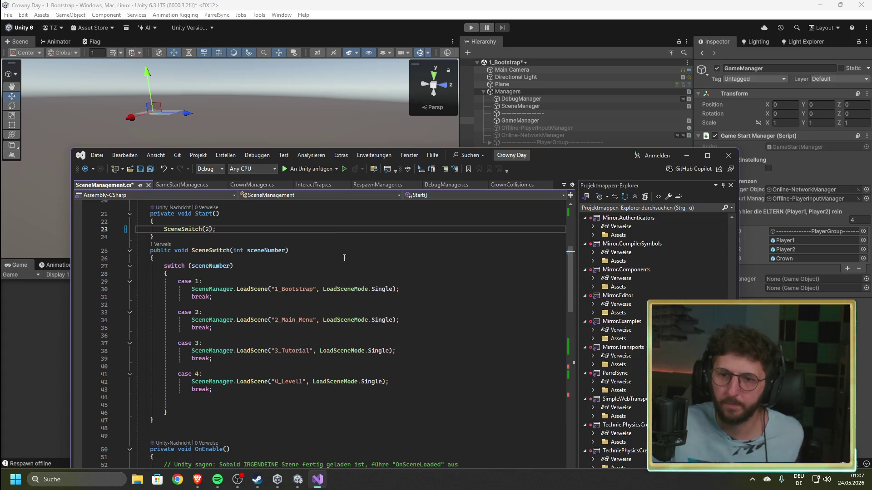
left_click(344, 258)
key("ctrl+s")
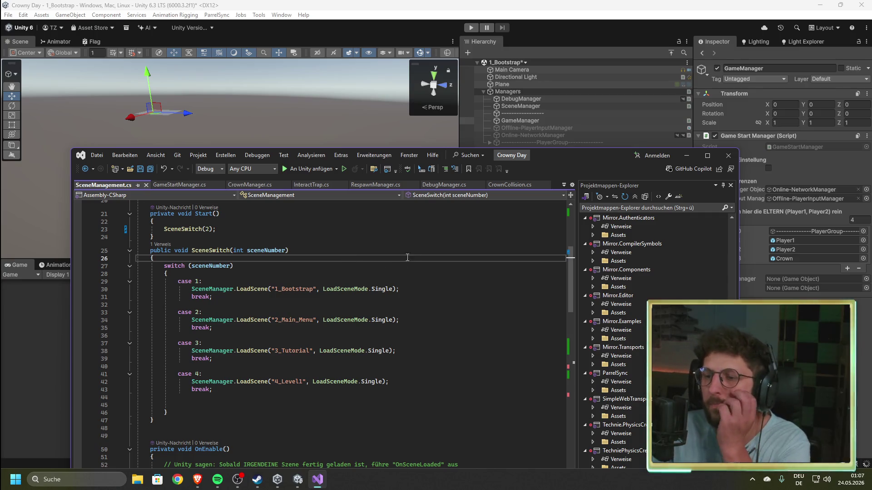
left_click(568, 6)
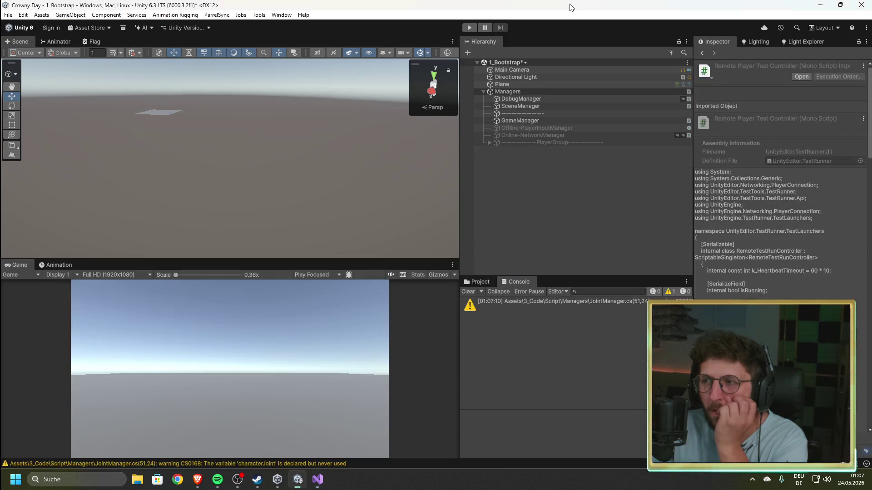
left_click(536, 108)
- Give SceneManager a Network Identity component and run a brief play test
left_click(802, 174)
type("net")
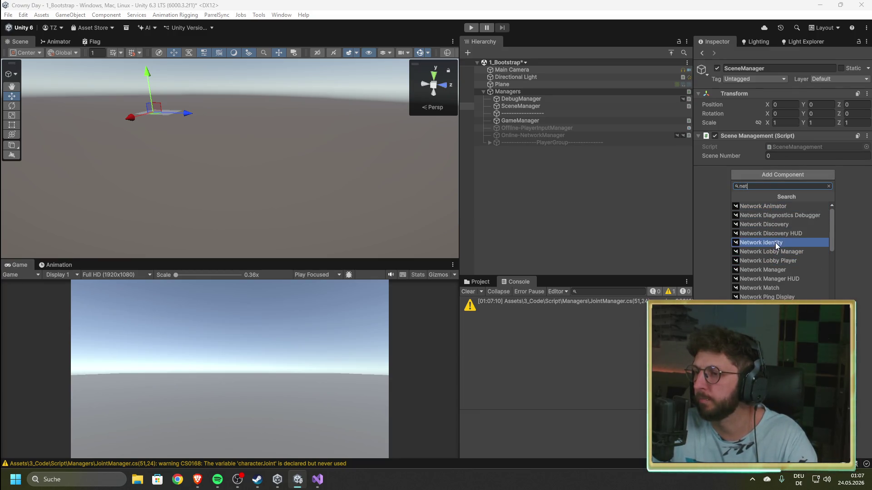
left_click(768, 243)
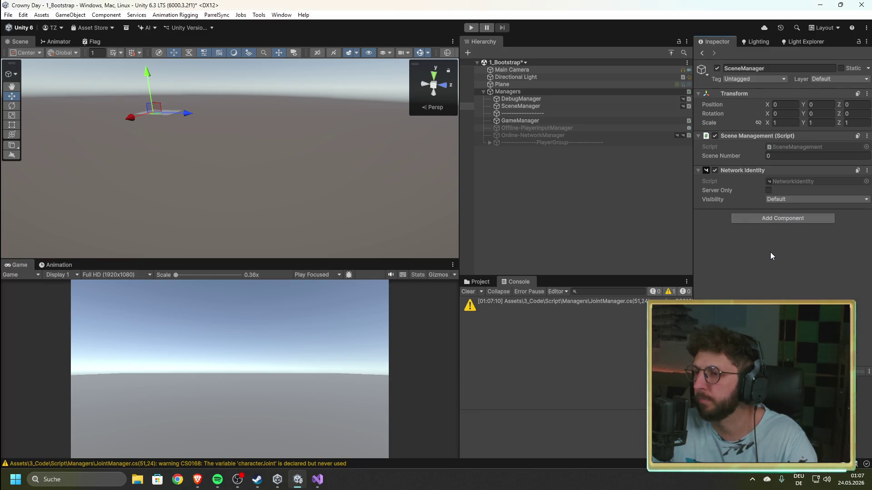
left_click(471, 28)
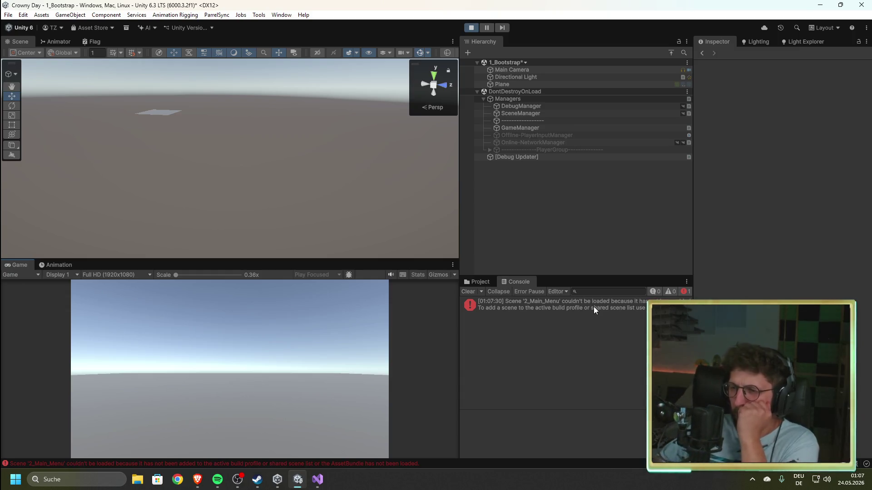
left_click(471, 28)
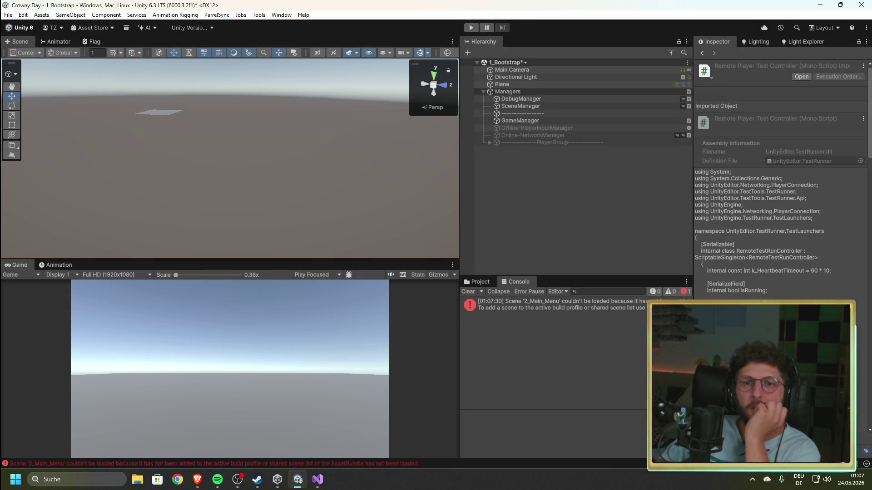
- Check the Build Profiles scene list, then open the 2_Main_Menu scene
left_click(7, 16)
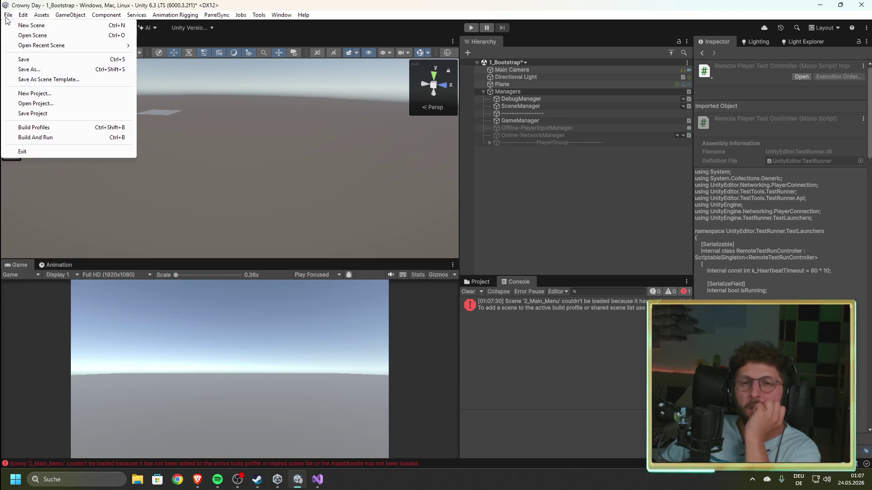
left_click(36, 127)
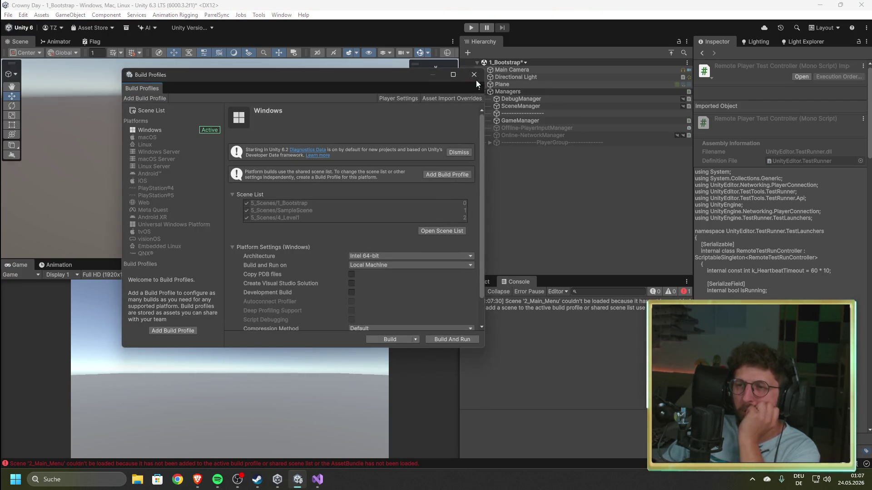
left_click(472, 75)
left_click(476, 281)
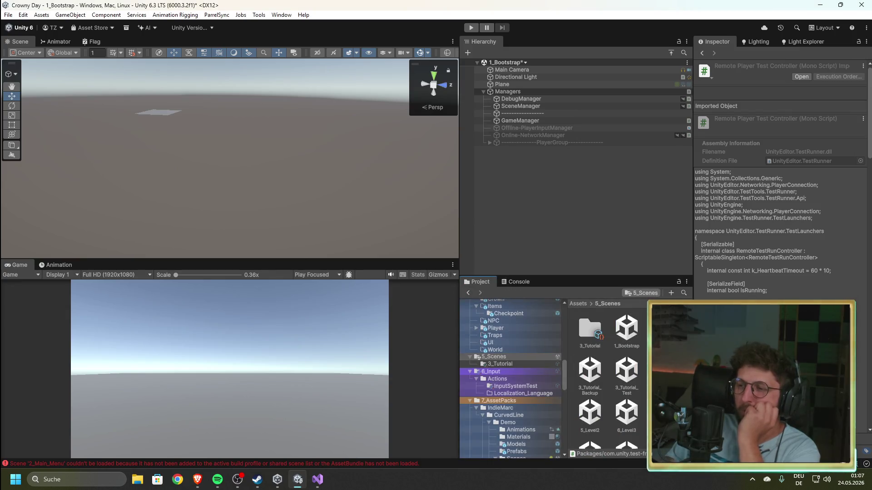
double_click(663, 330)
left_click(414, 258)
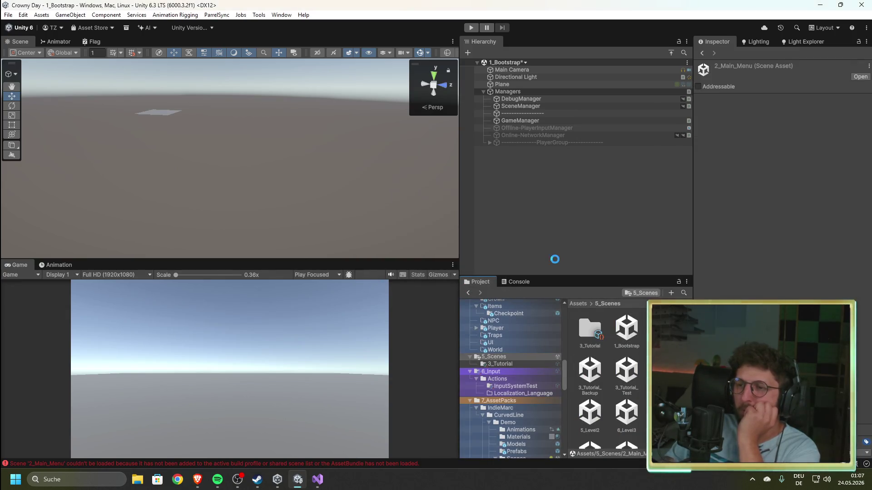
- Add a Cube to 2_Main_Menu and scale it to 6.49 on every axis
right_click(519, 102)
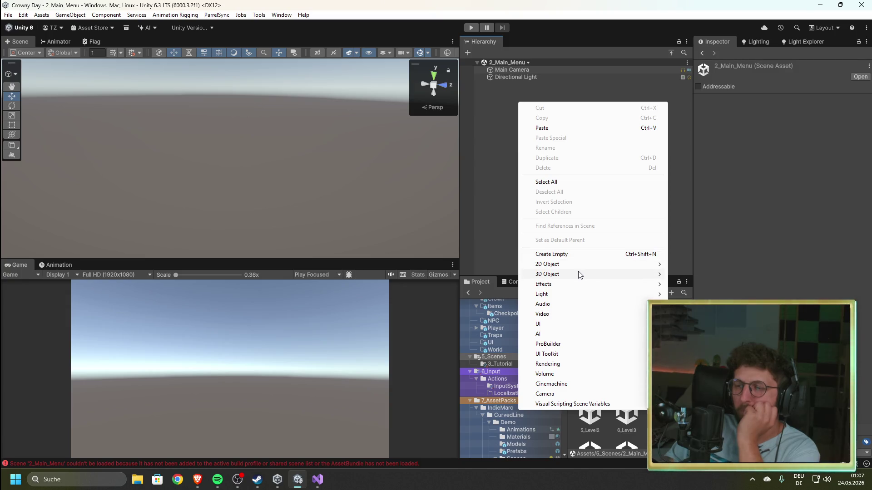
mouse_move(580, 276)
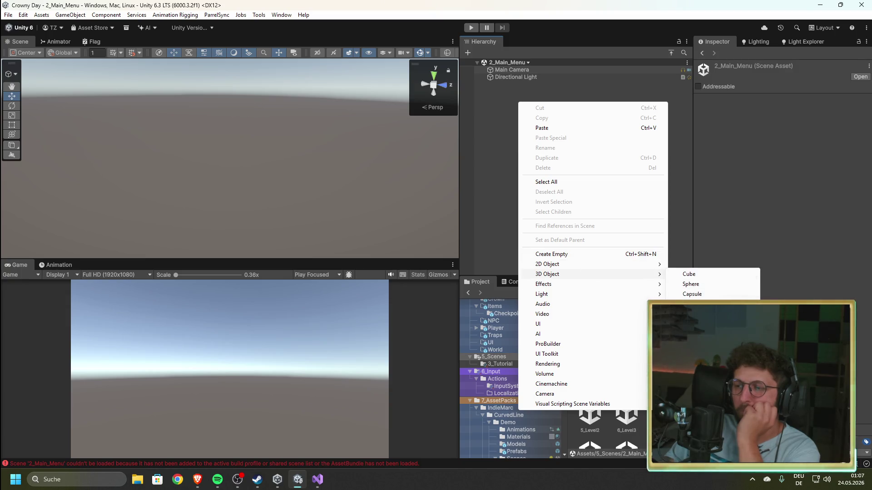
left_click(703, 275)
left_click_drag(765, 122, 852, 135)
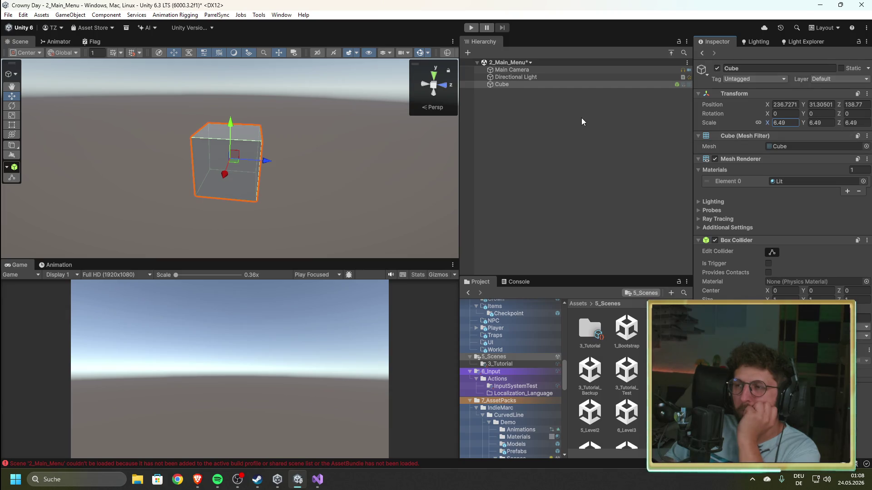
left_click(563, 133)
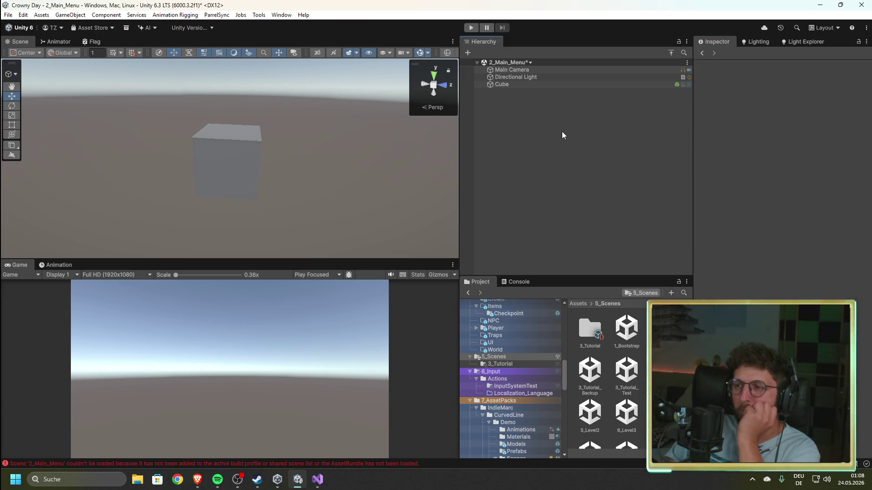
left_click(242, 161)
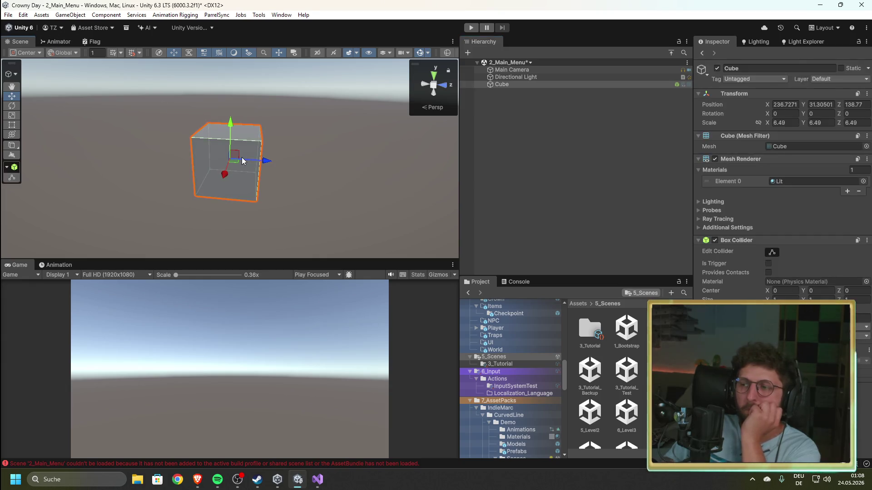
left_click(8, 15)
- Add 5_Scenes/2_Main_Menu to the Build Profiles scene list at index 1
left_click(37, 127)
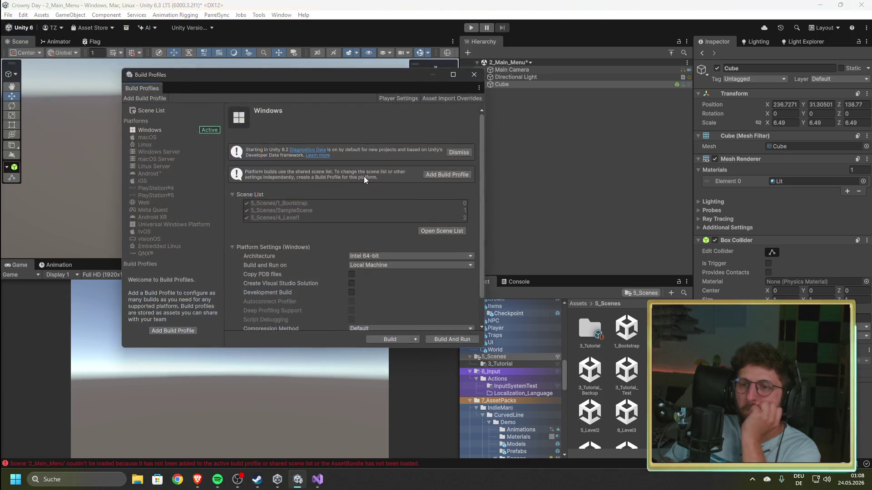
left_click(151, 110)
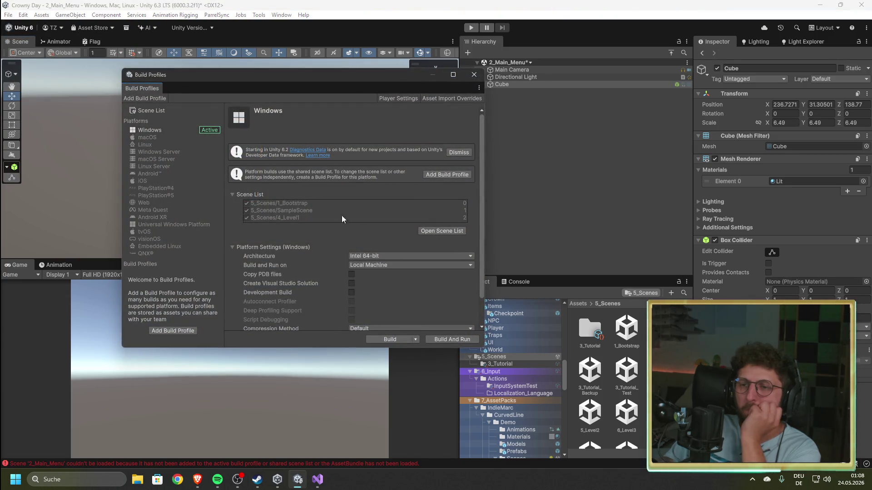
left_click(445, 189)
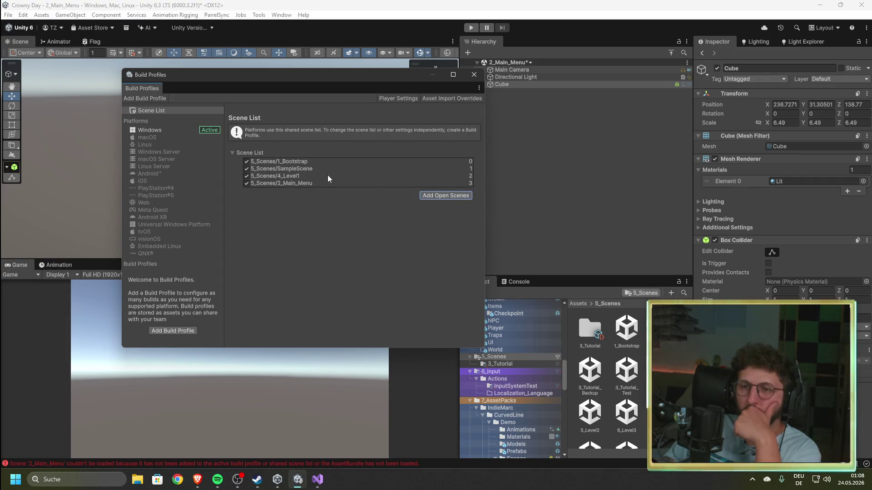
left_click_drag(298, 183, 313, 167)
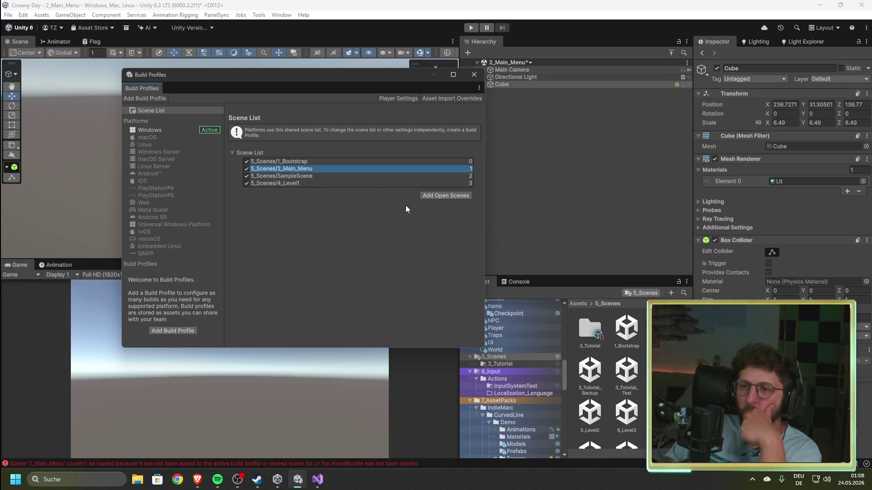
left_click(474, 74)
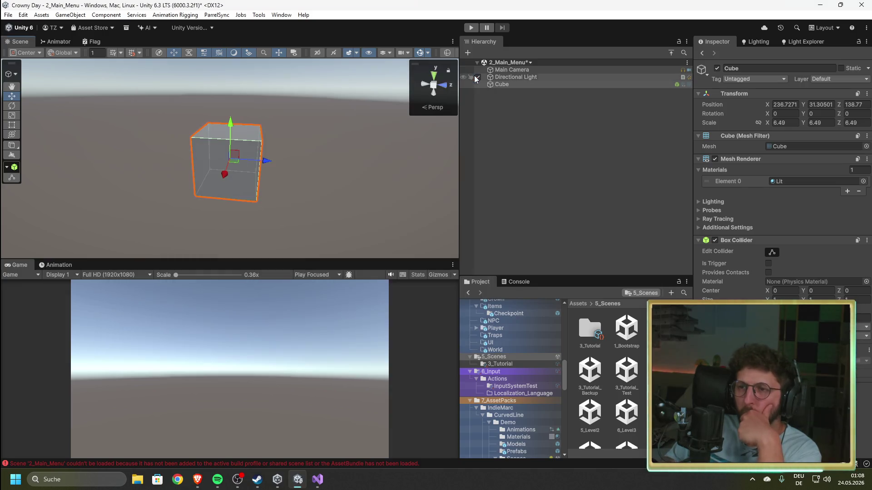
- Reopen 1_Bootstrap, saving 2_Main_Menu, and clear the old Console error
double_click(628, 330)
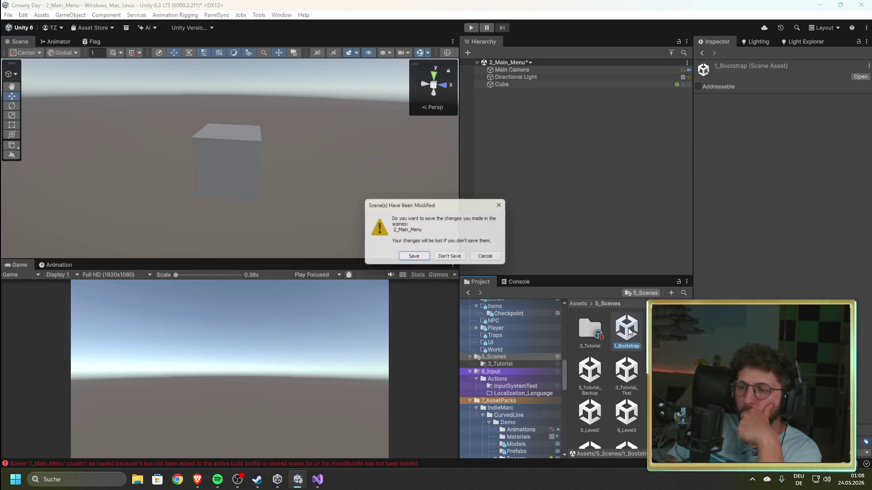
left_click(414, 260)
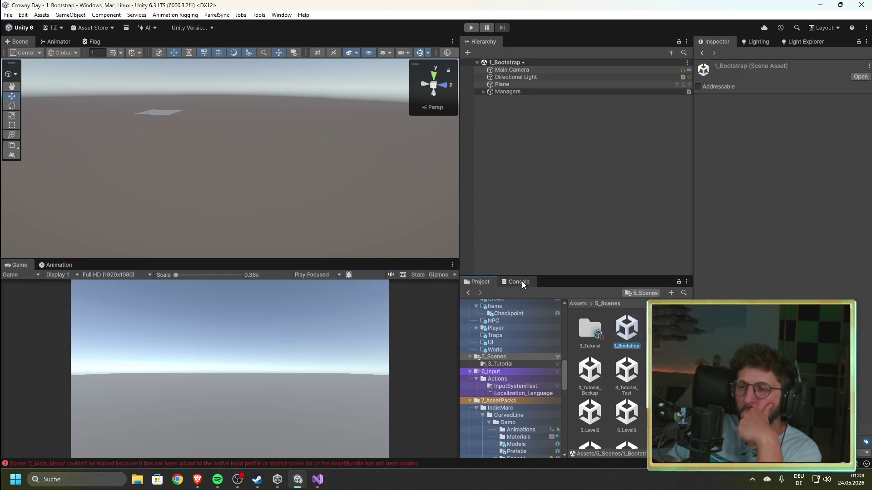
left_click(522, 282)
left_click(468, 292)
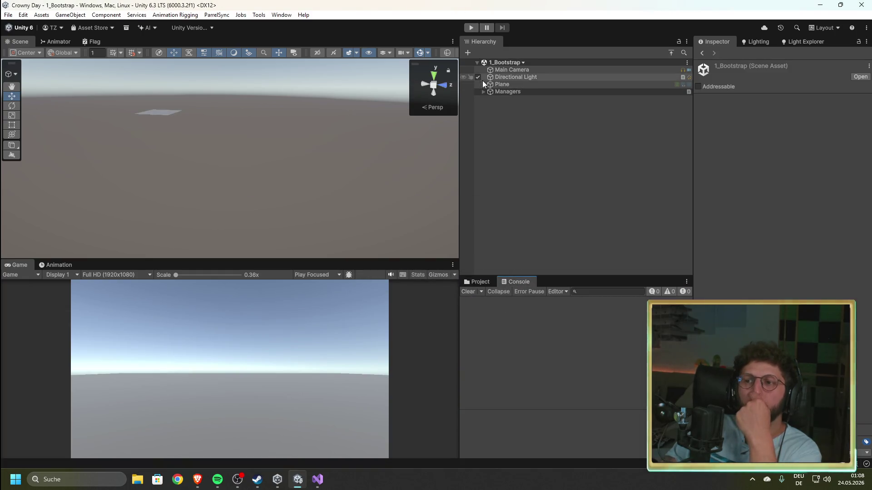
left_click(483, 92)
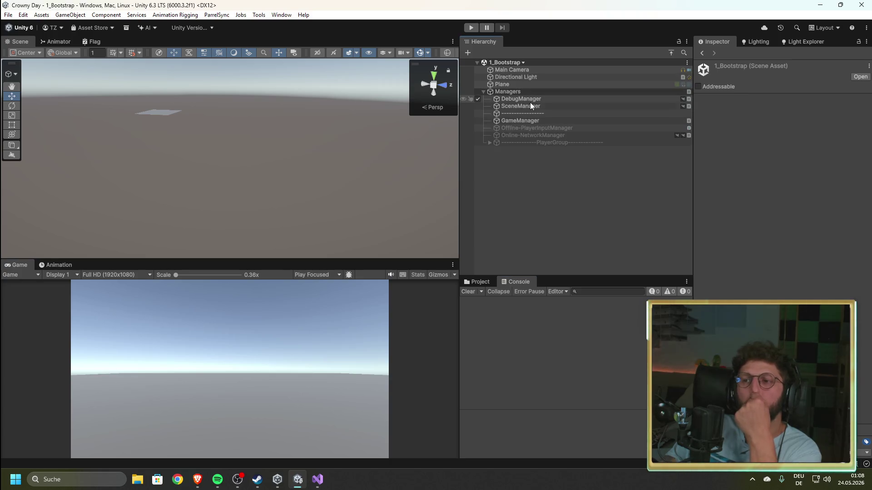
- Run play mode, inspect the NullReferenceException, and open GameStartManager.cs line 188 from its trace
left_click(470, 29)
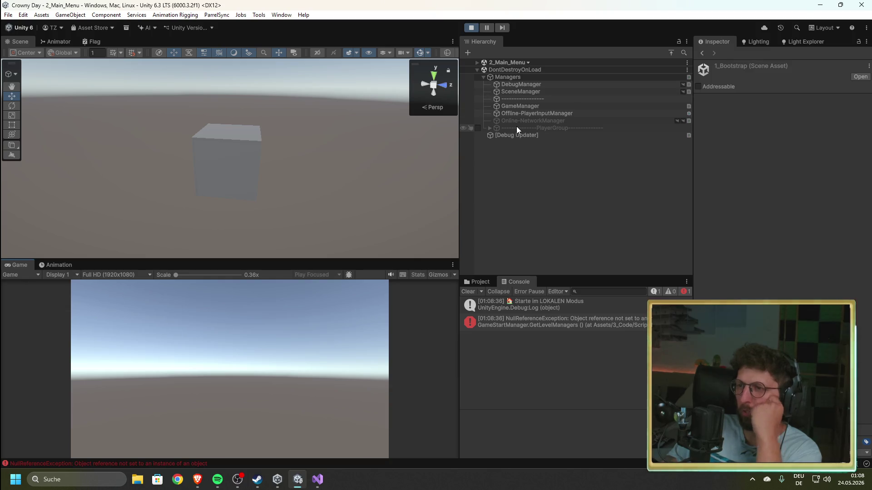
left_click(477, 70)
left_click(478, 70)
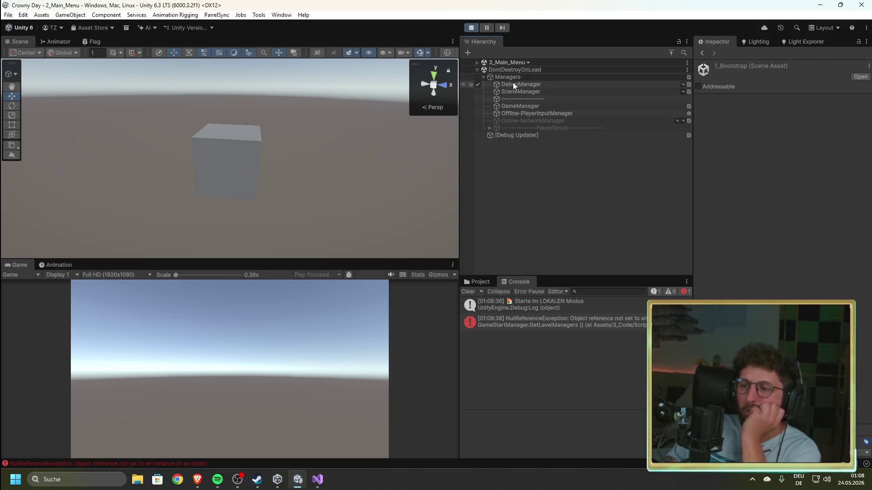
left_click(610, 320)
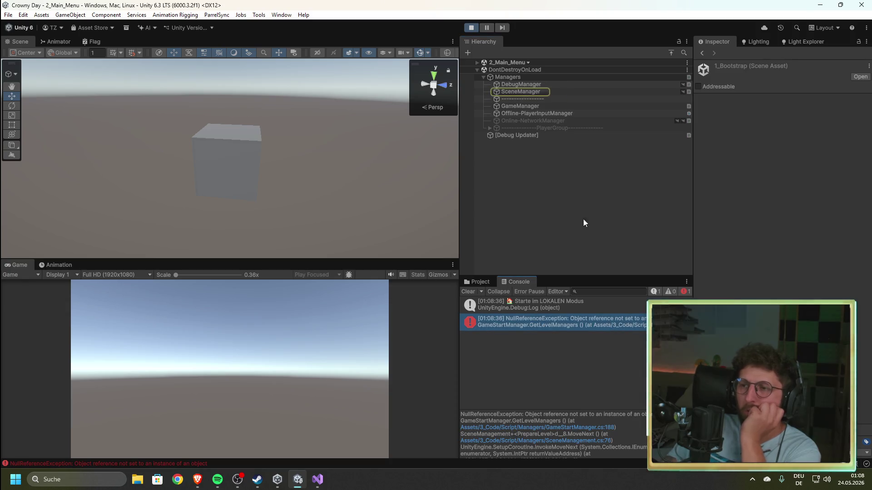
left_click(519, 91)
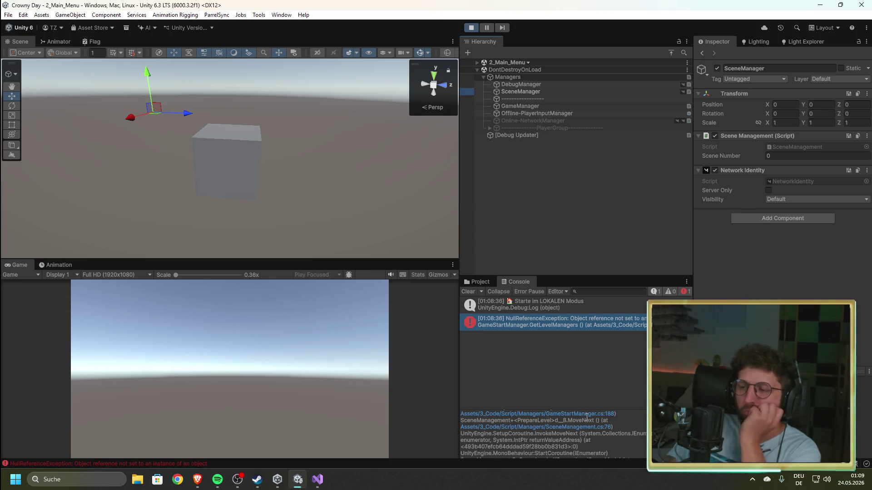
triple_click(586, 430)
left_click(585, 429)
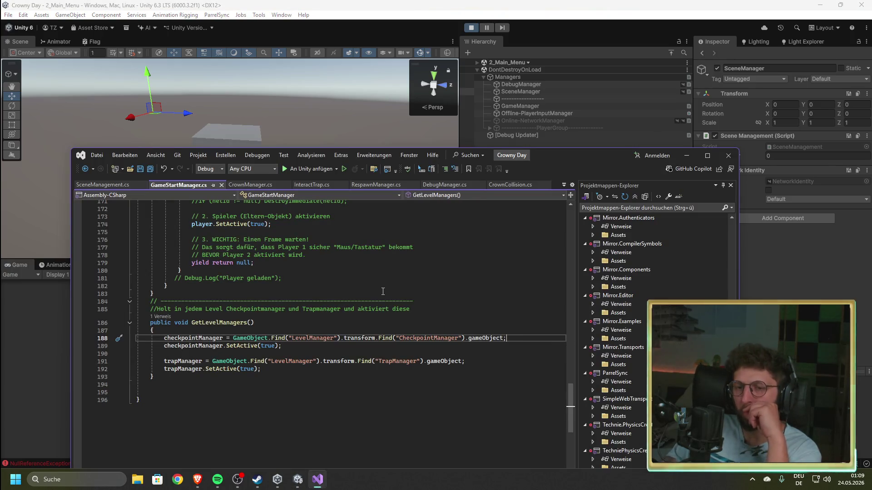
- Review OnSceneLoaded in SceneManagement.cs and stop Unity's play mode
left_click(104, 186)
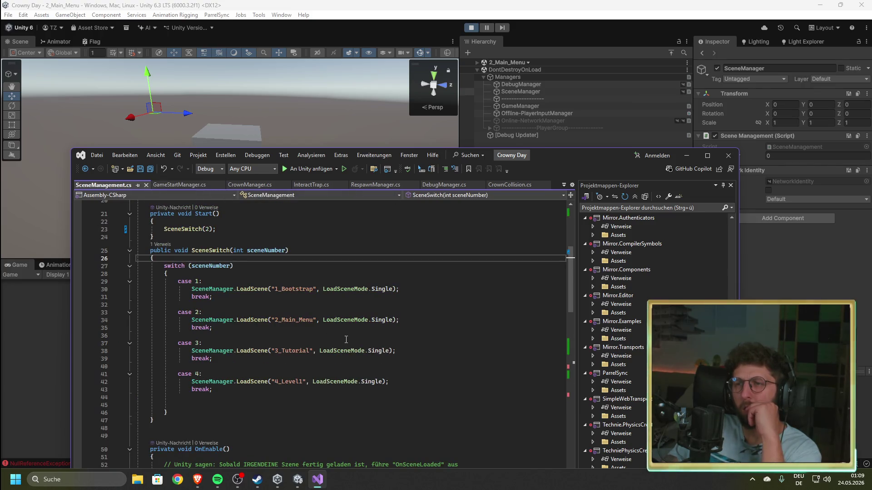
scroll(347, 339, "down", 18)
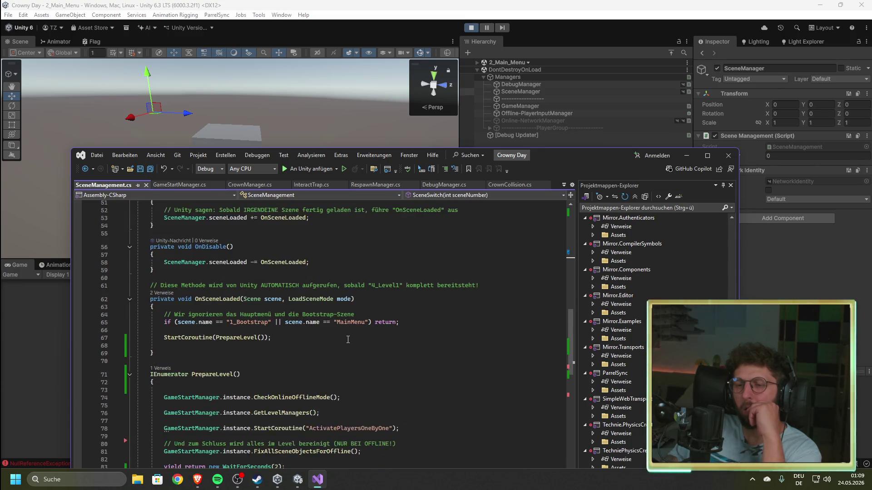
scroll(349, 341, "up", 8)
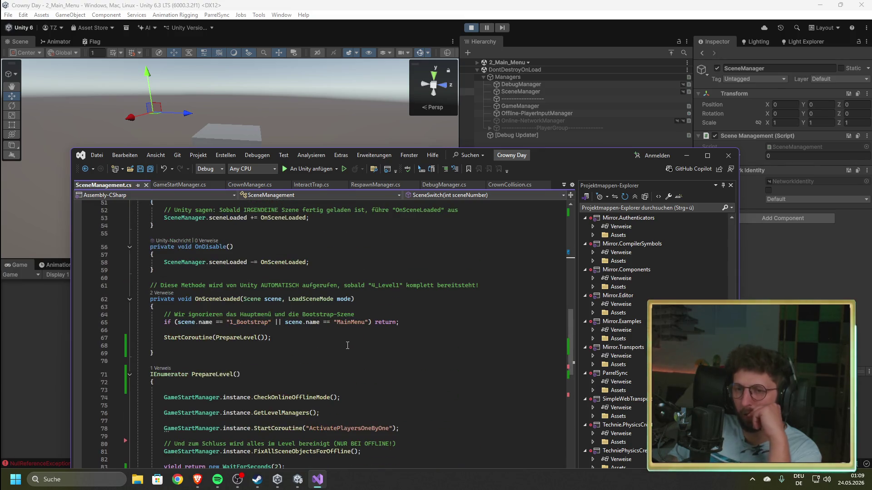
scroll(162, 348, "down", 3)
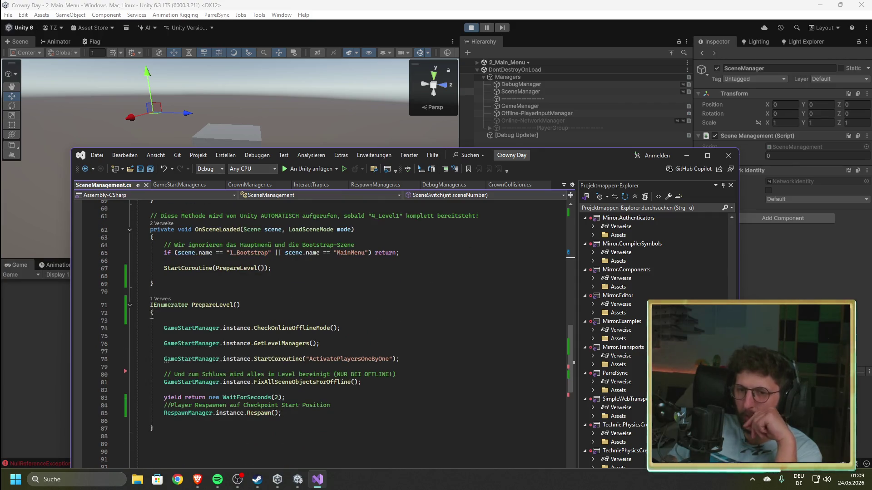
scroll(320, 368, "up", 2)
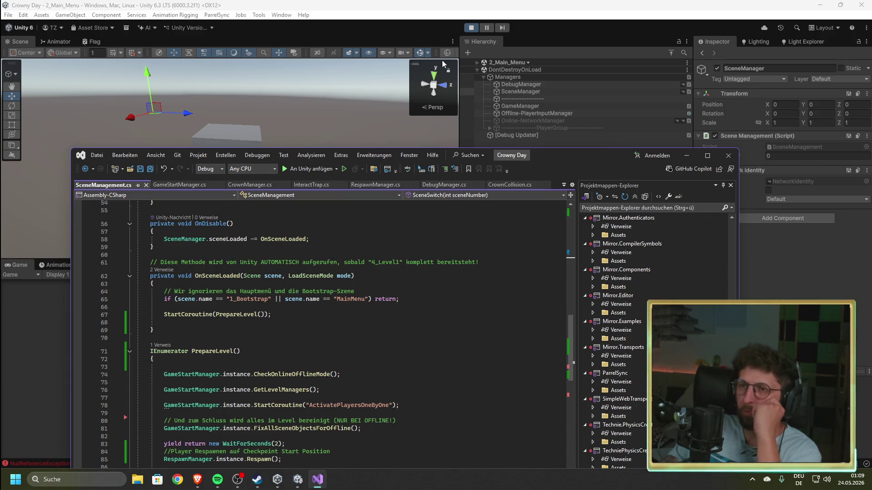
left_click(471, 28)
key("alt+Tab")
- Change the OnSceneLoaded check from "MainMenu" to "2_Main_Menu" and save the script
left_click(338, 301)
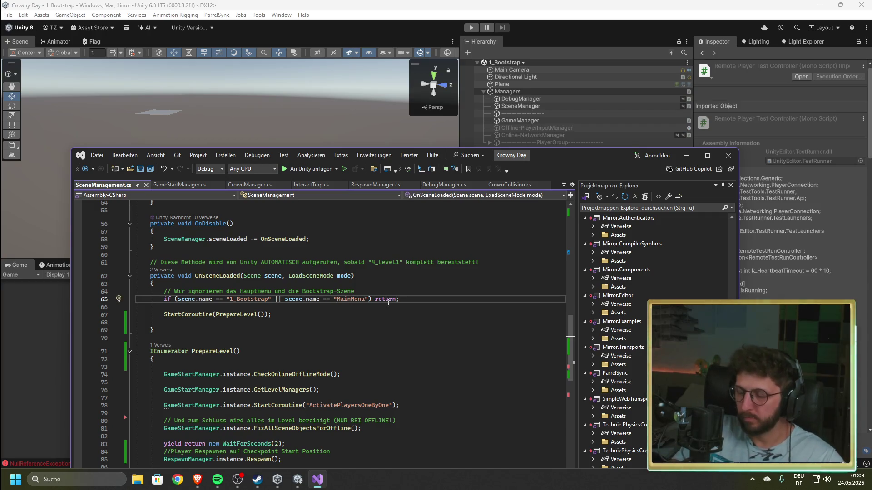
type("2_Main")
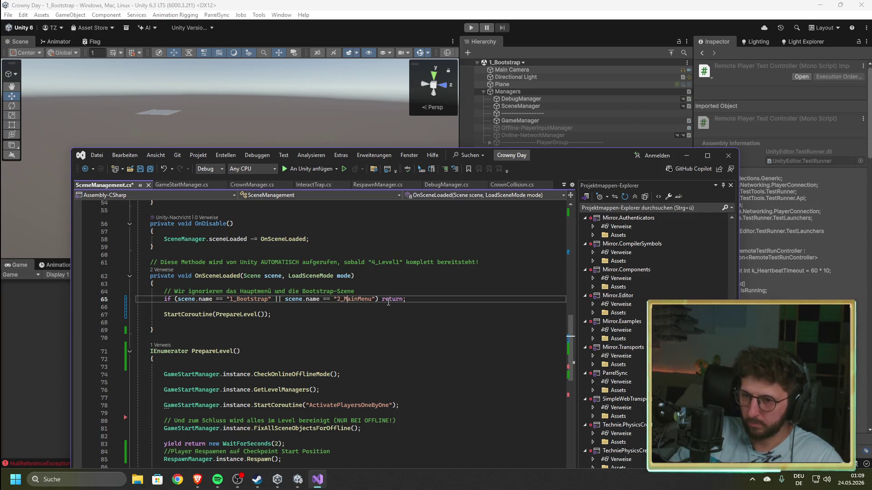
type("_")
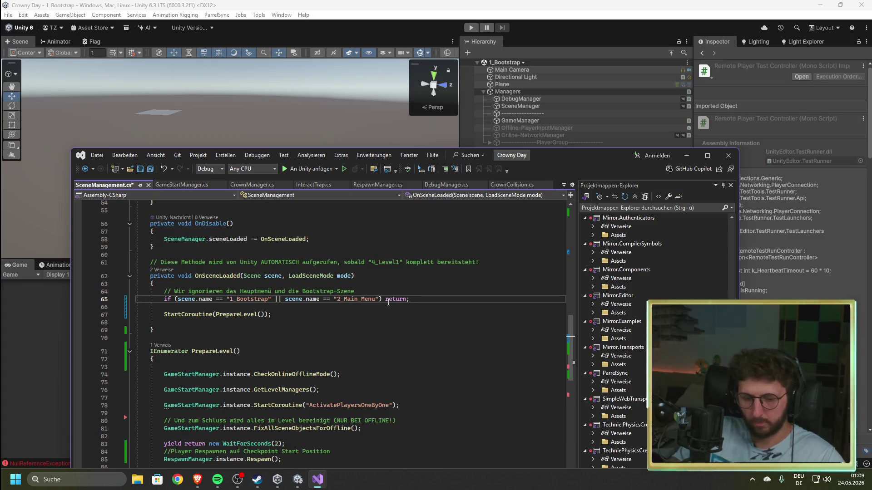
key("ctrl+s")
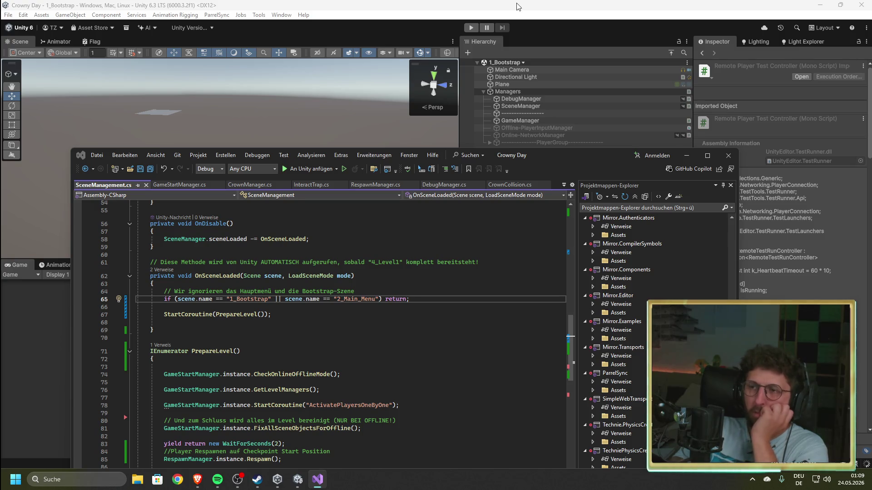
left_click(518, 7)
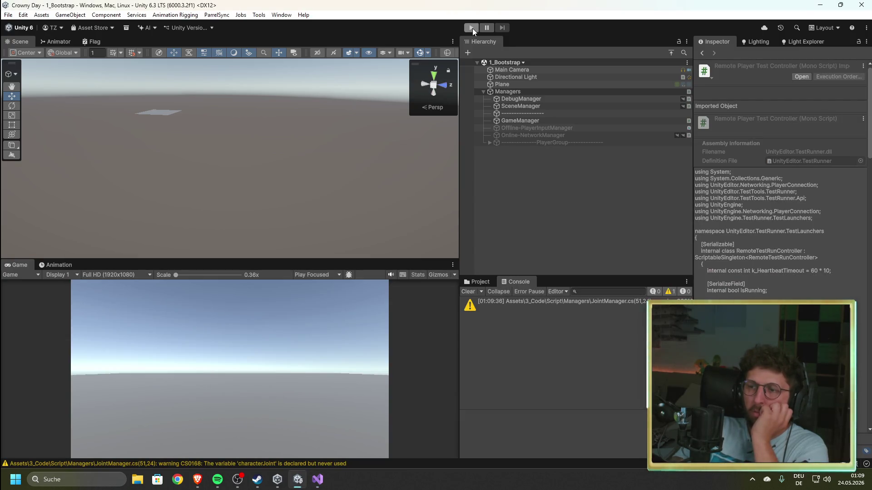
- Play-test that 2_Main_Menu loads with an empty console, then stop play mode
left_click(472, 28)
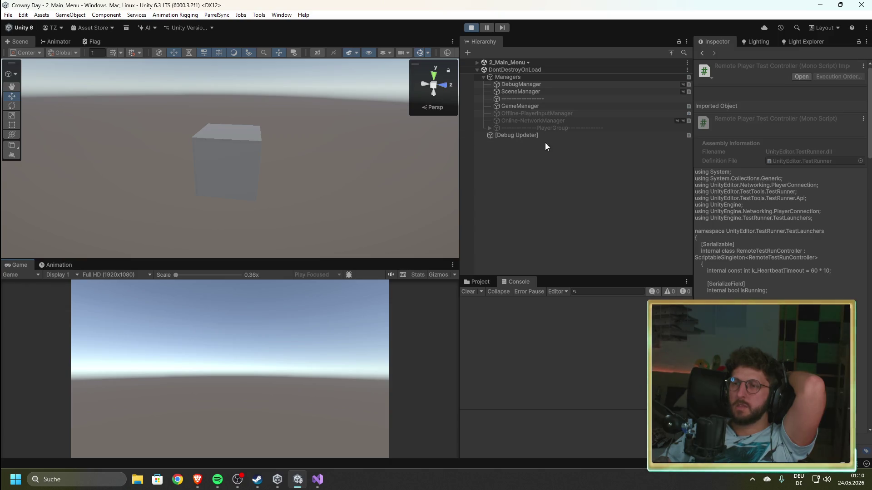
left_click(478, 120)
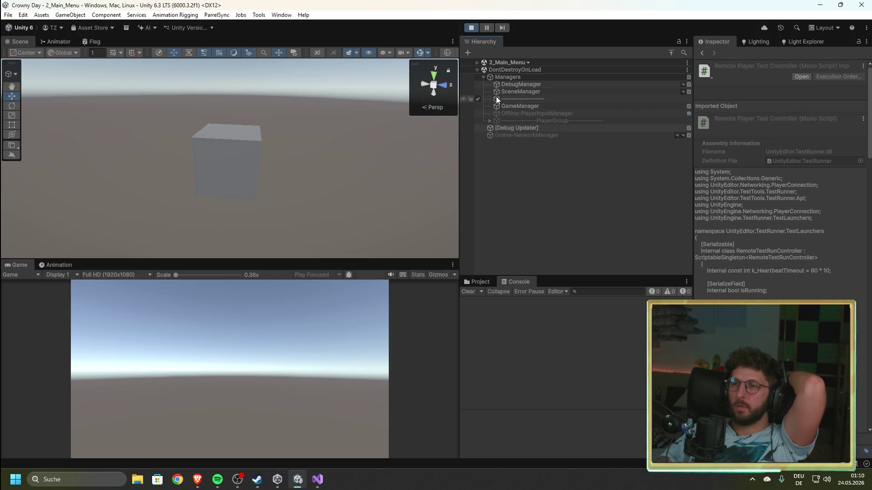
left_click(474, 26)
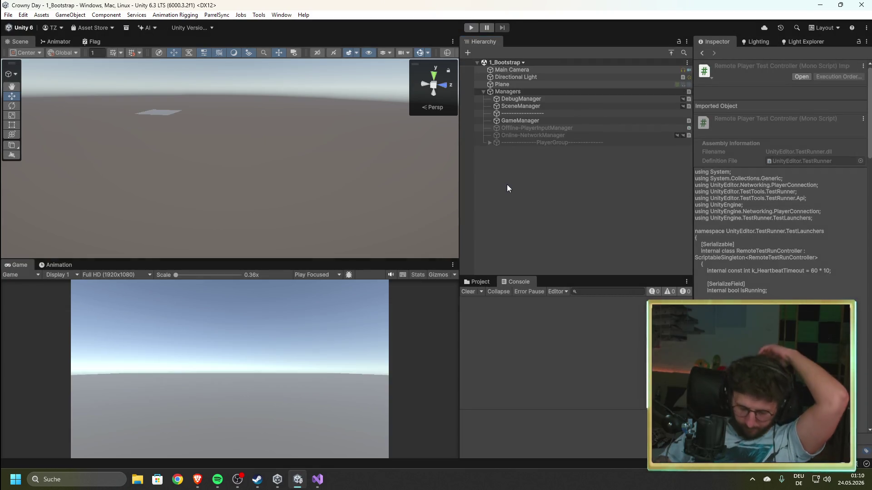
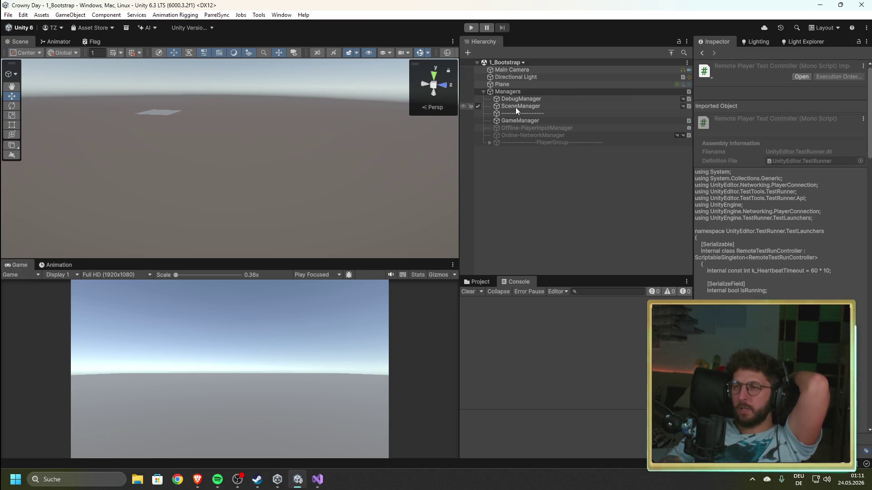
- Test-run the game, check the SceneManager and DebugManager settings, then stop play
key("ctrl+p")
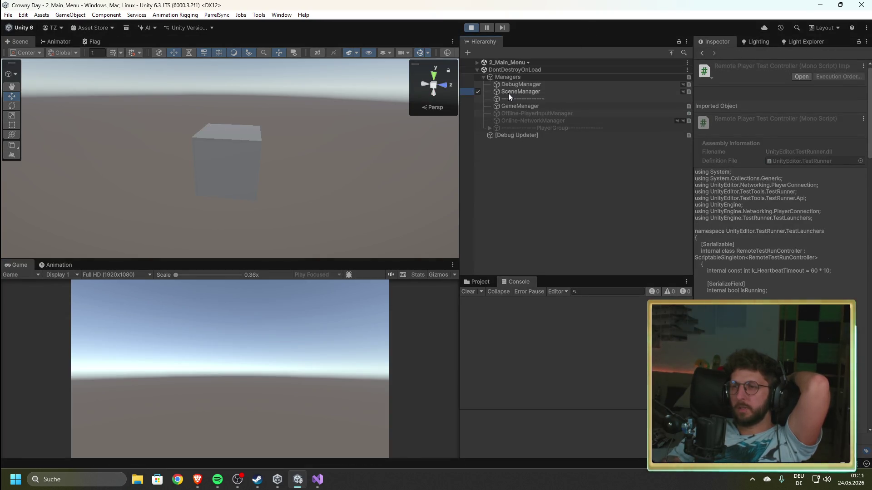
left_click(509, 94)
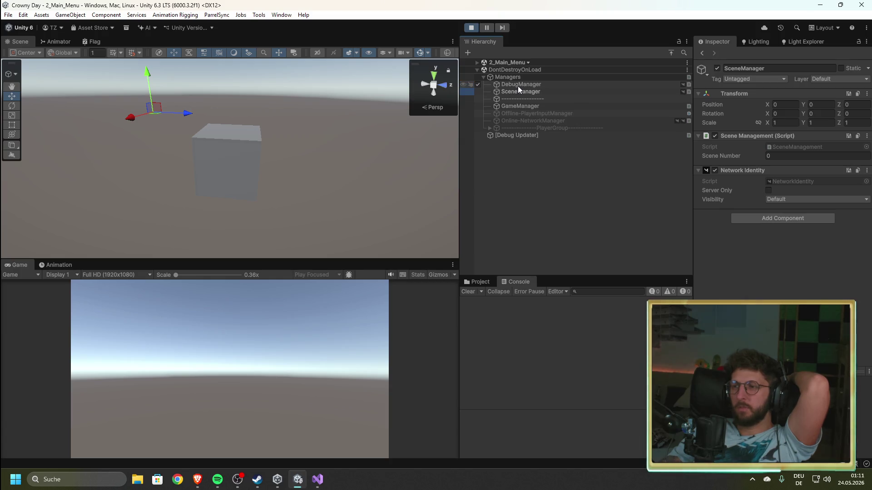
left_click(518, 87)
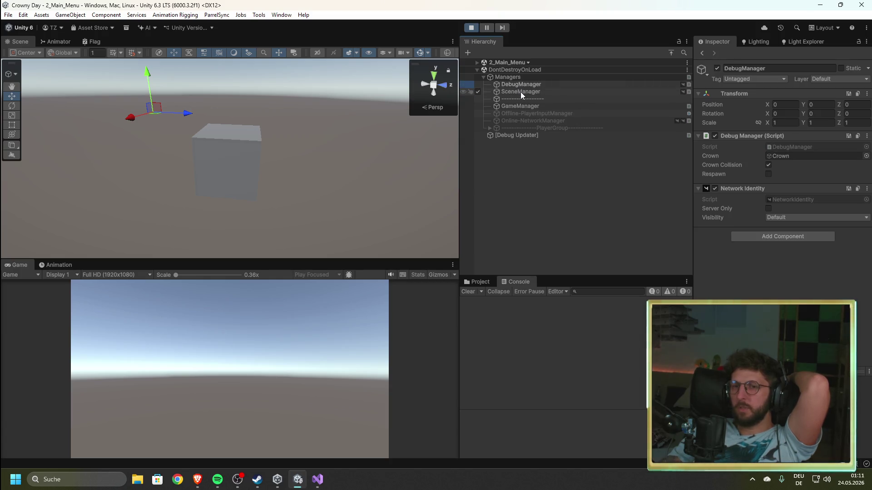
left_click(520, 92)
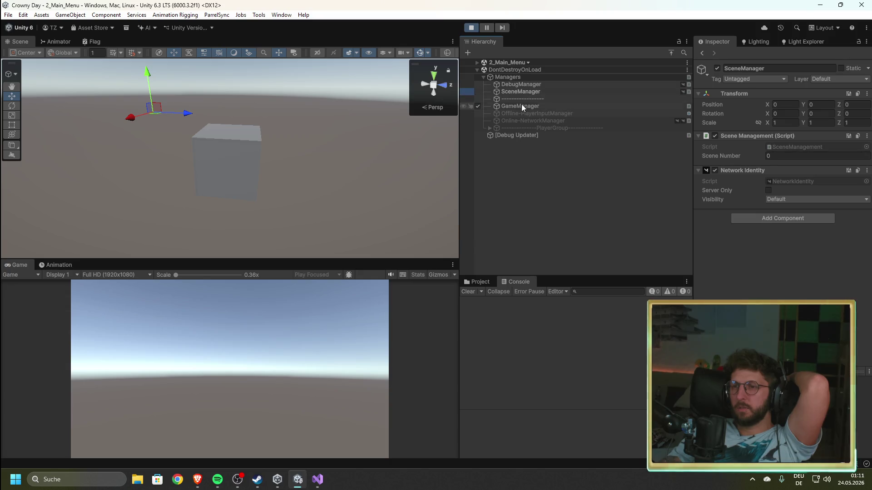
left_click(470, 28)
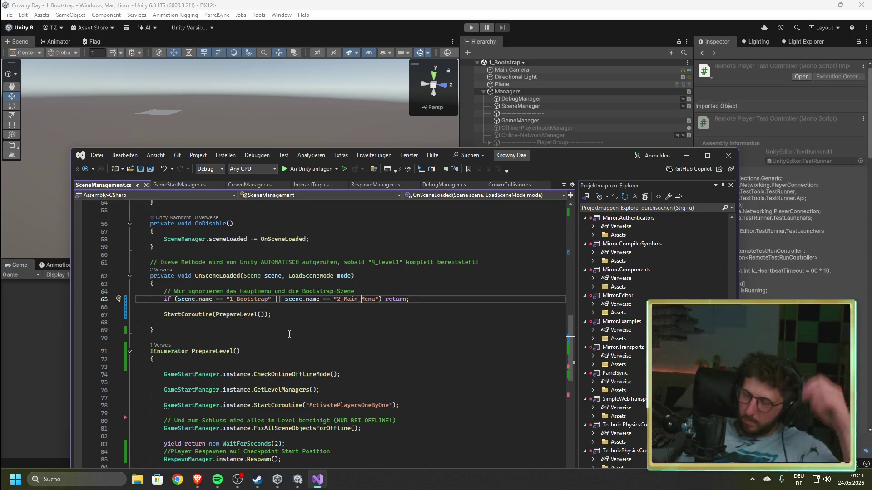
- Inspect Online-NetworkManager and toggle Offline-PlayerInputManager on and back off
key("alt+Tab")
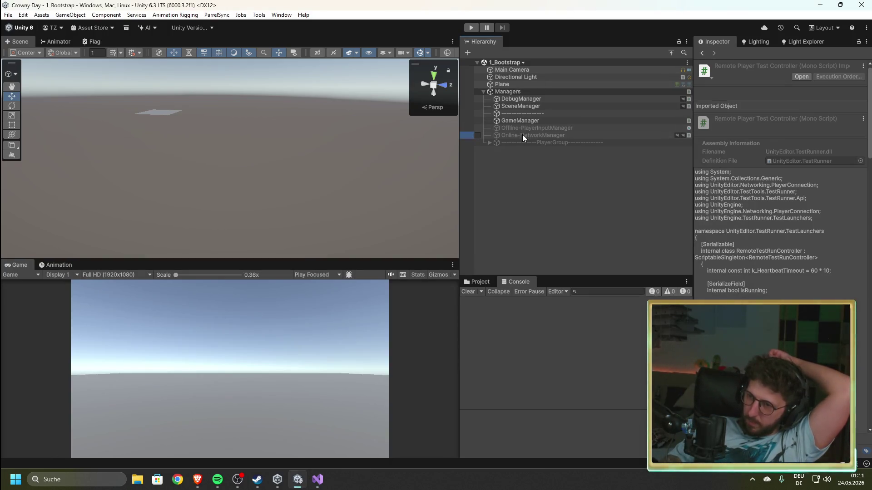
left_click(522, 134)
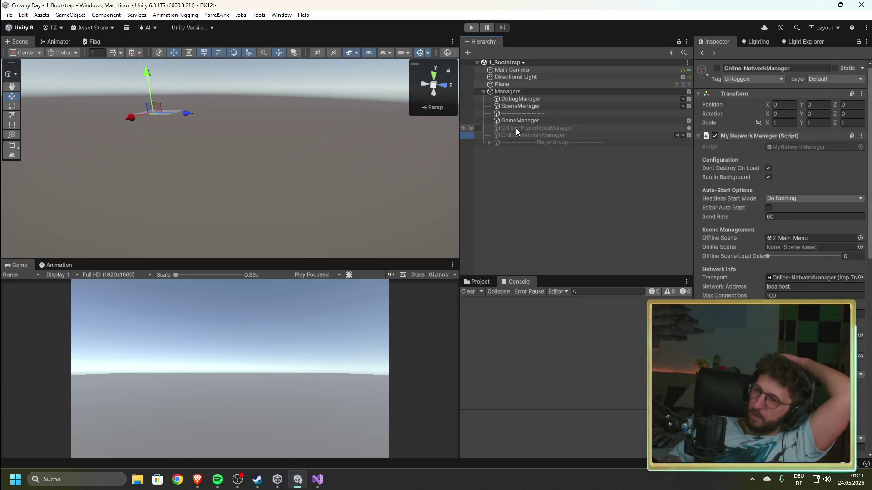
left_click(478, 128)
left_click(477, 128)
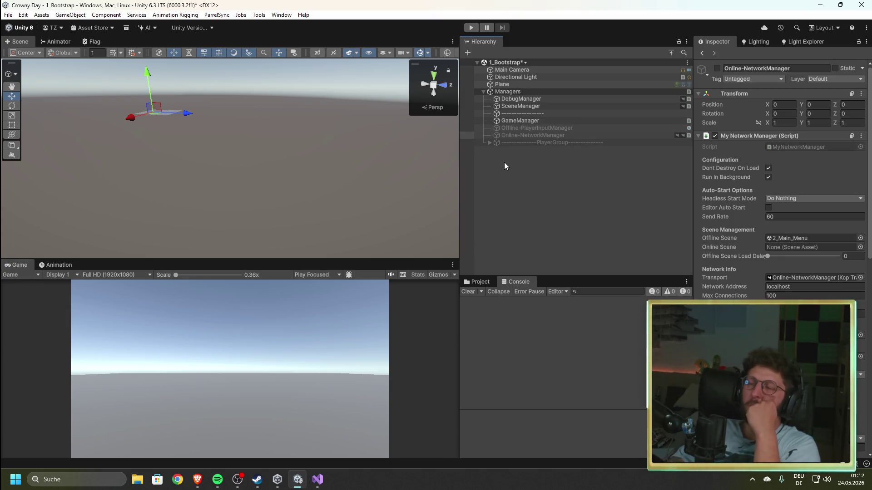
- Test-run with Offline-PlayerInputManager activated mid-run, then list the 5_Scenes folder
left_click(473, 27)
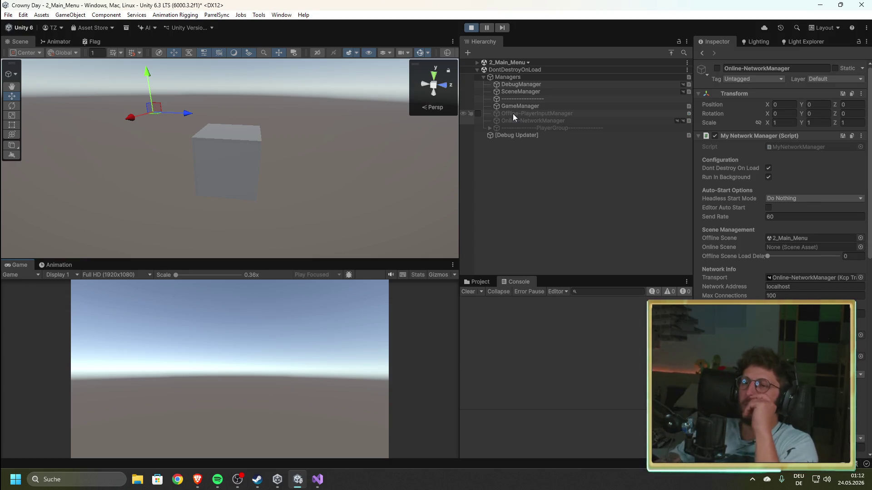
left_click(477, 114)
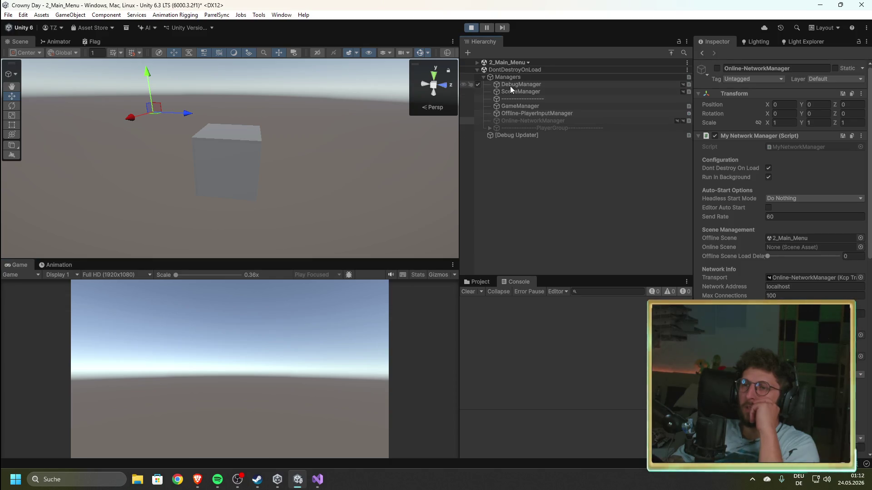
left_click(472, 28)
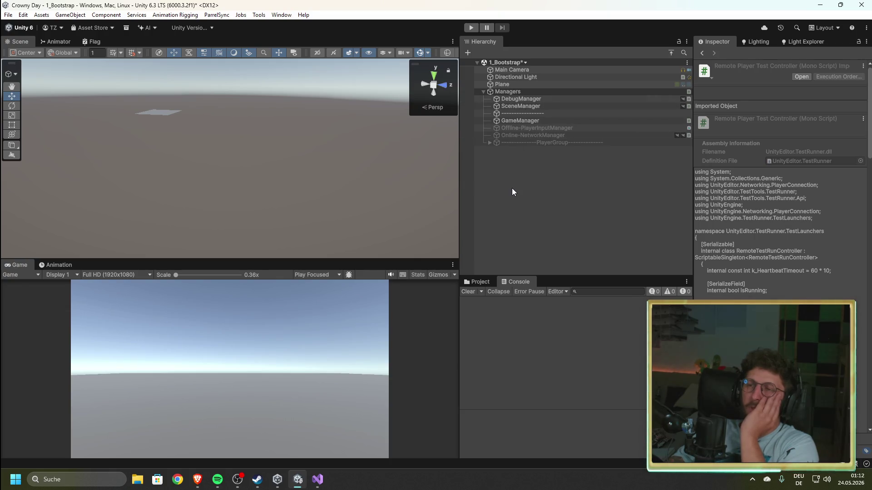
left_click(478, 282)
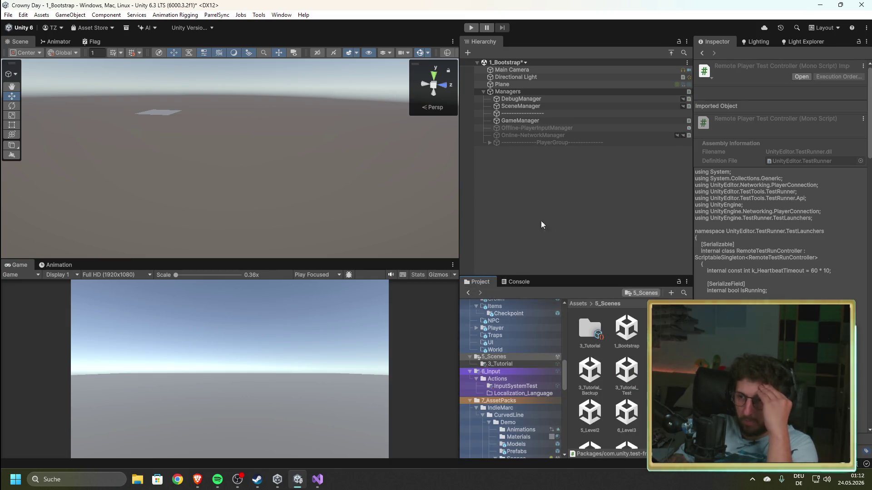
left_click(318, 480)
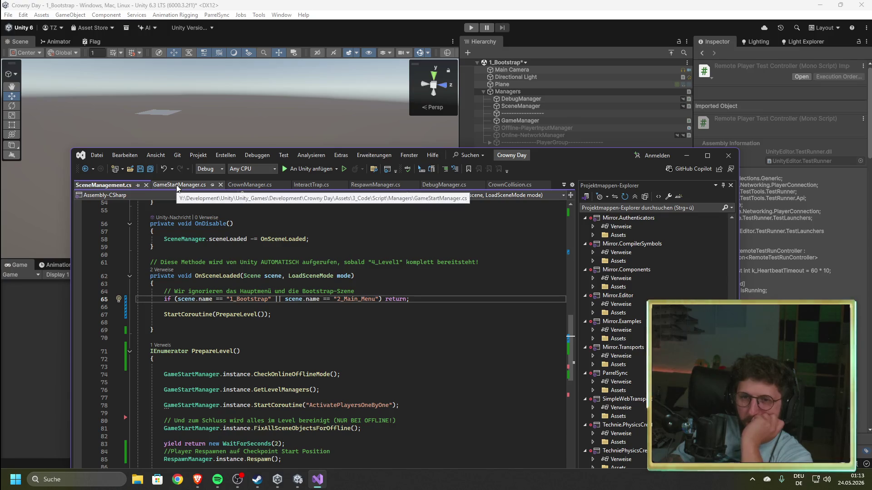
- Change SceneSwitch(2) to SceneSwitch(4) in SceneManagement.cs and save
scroll(274, 336, "up", 8)
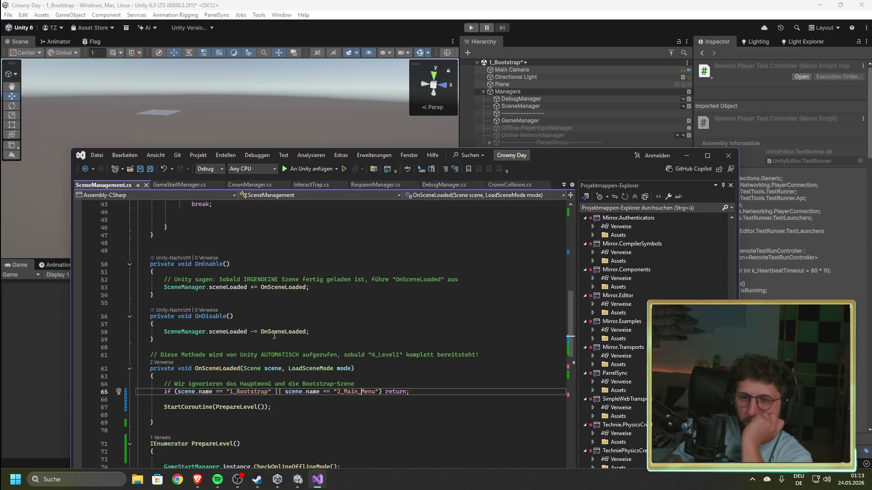
scroll(274, 336, "up", 4)
left_click(210, 230)
key("BackSpace")
type("4")
key("ctrl+s")
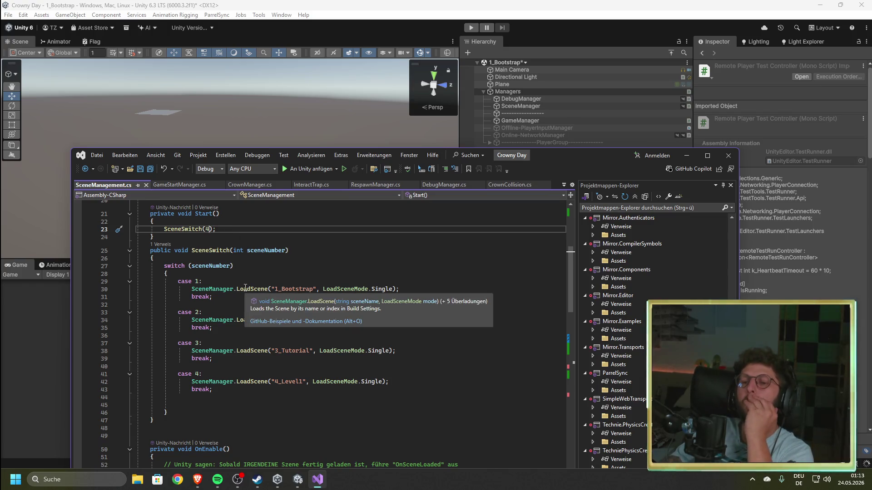
- Comment out the FixAllSceneObjectsForOffline call in PrepareLevel
scroll(245, 291, "down", 3)
scroll(245, 292, "down", 9)
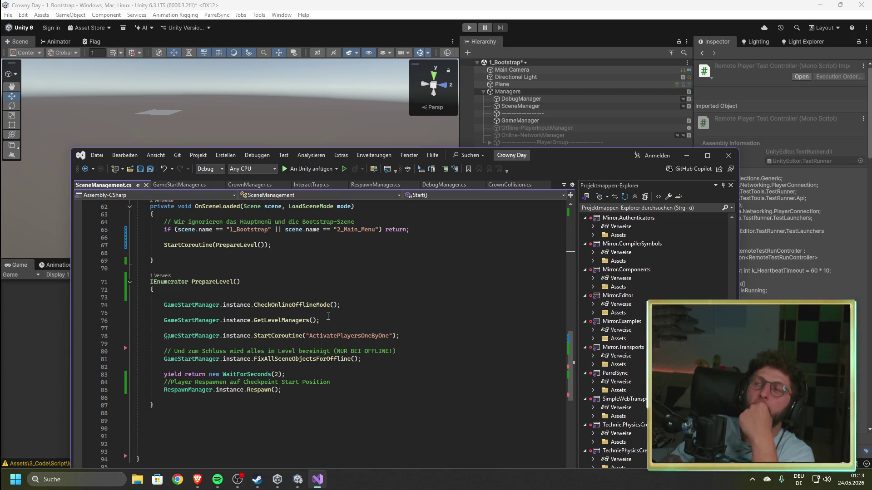
left_click(229, 298)
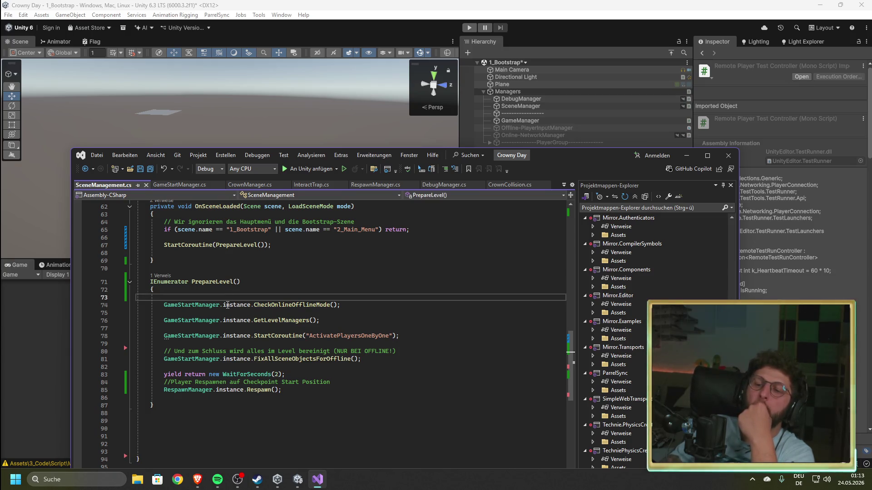
left_click(167, 360)
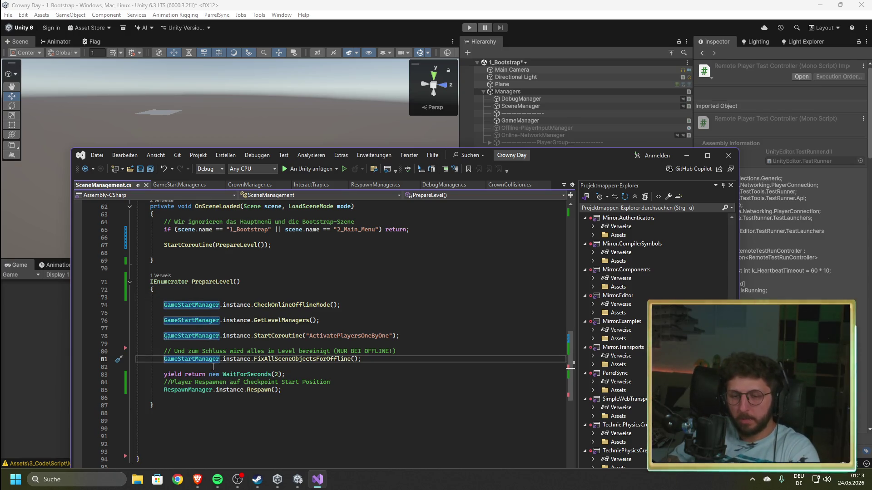
type("//")
- Copy the WaitForSeconds(2) line to PrepareLevel's start, save, and play in Unity
left_click_drag(286, 375, 164, 375)
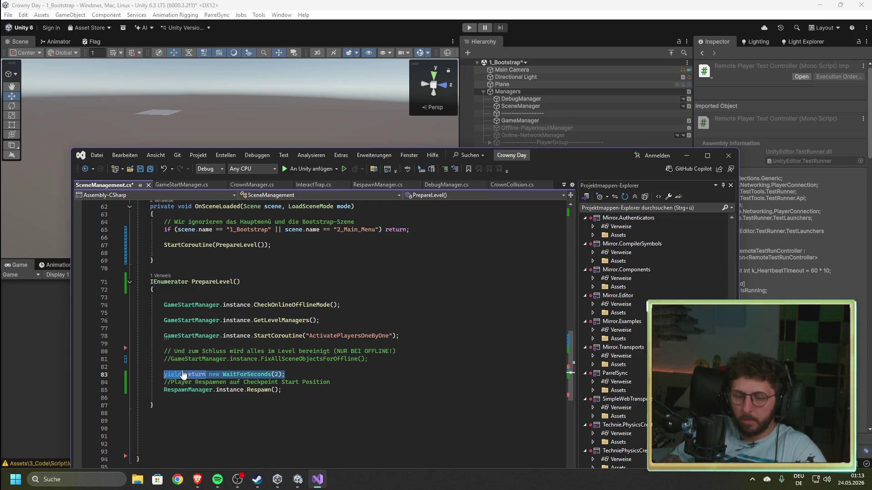
key("ctrl+c")
left_click(206, 294)
key("ctrl+v")
key("ctrl+s")
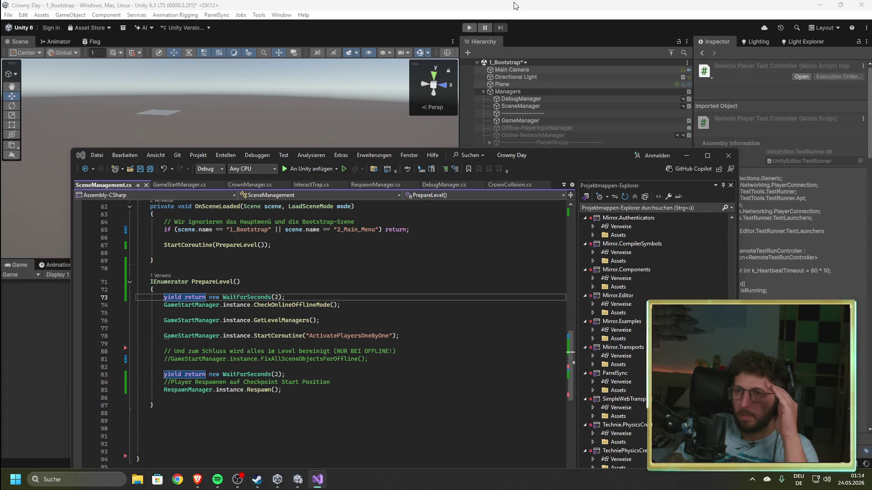
left_click(515, 5)
left_click(471, 28)
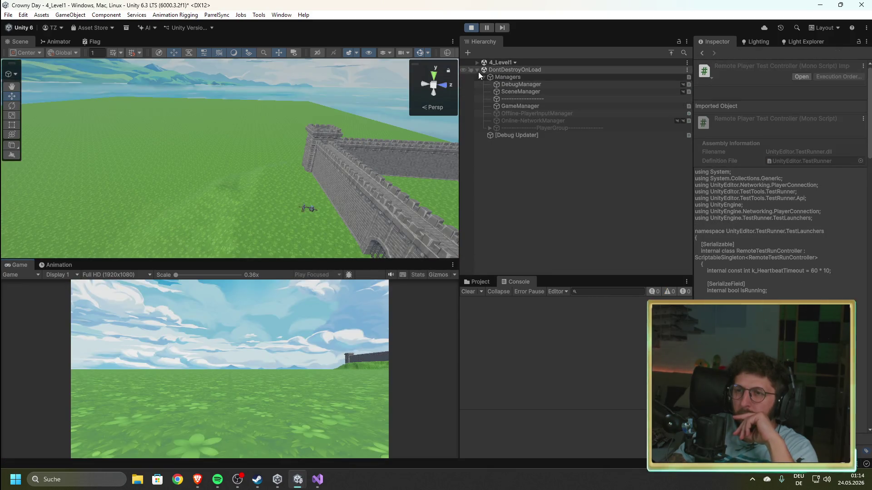
- Expand 4_Level1 and LevelManager and inspect DebugManager and TrapManager during the run
left_click(477, 62)
left_click(483, 86)
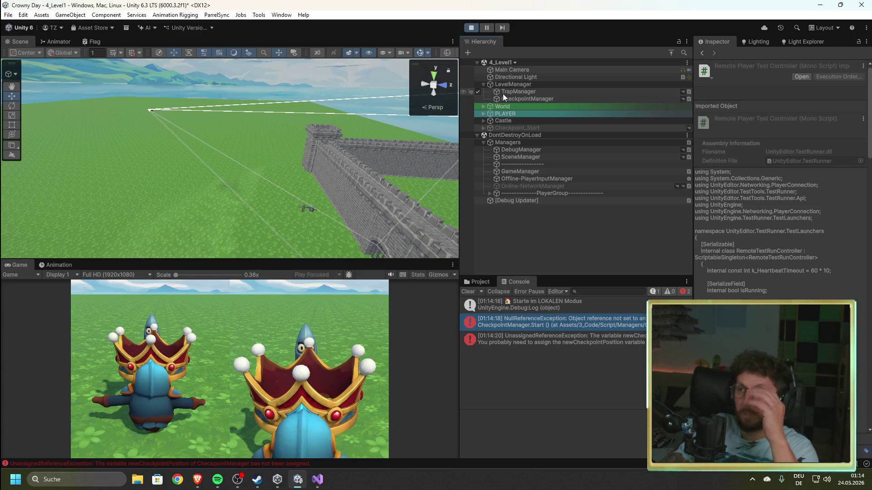
left_click(549, 152)
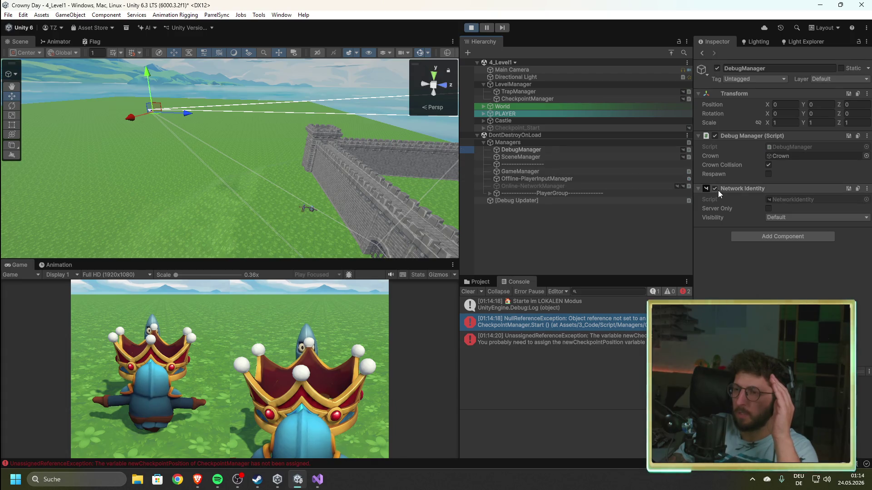
left_click(536, 91)
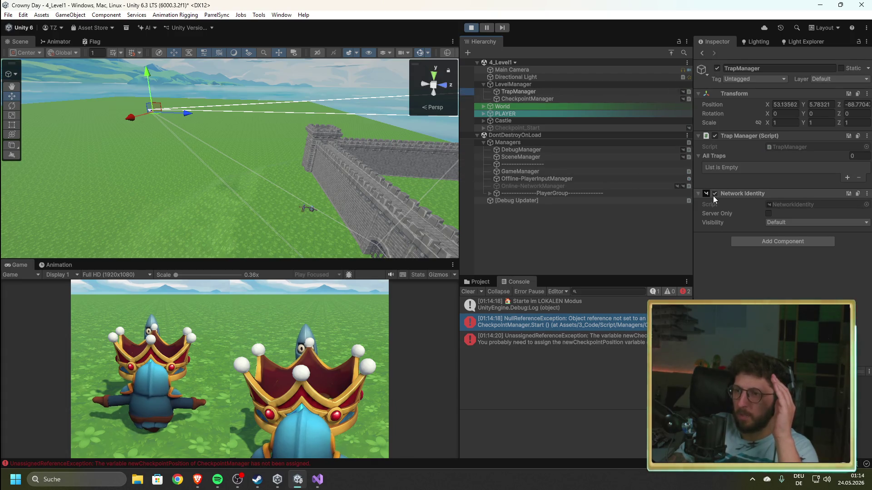
- Read the unassigned checkpoint error and open RespawnManager.cs line 170 from its stack trace
left_click(583, 342)
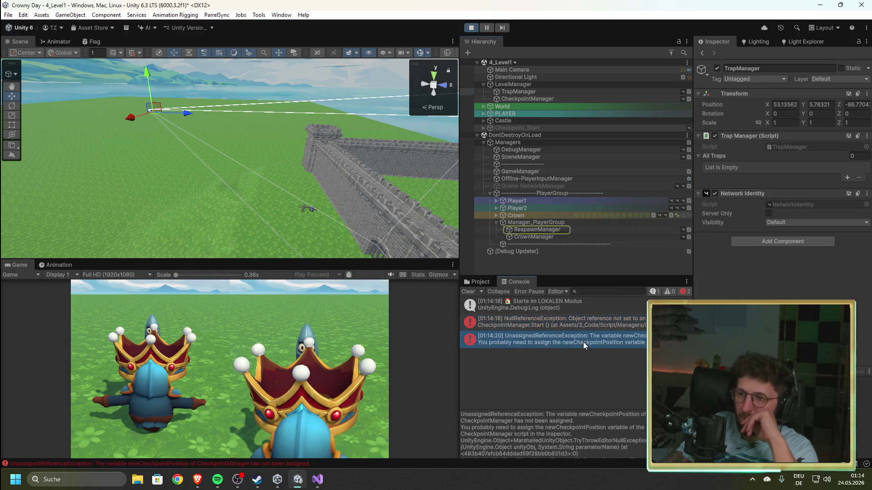
left_click(580, 324)
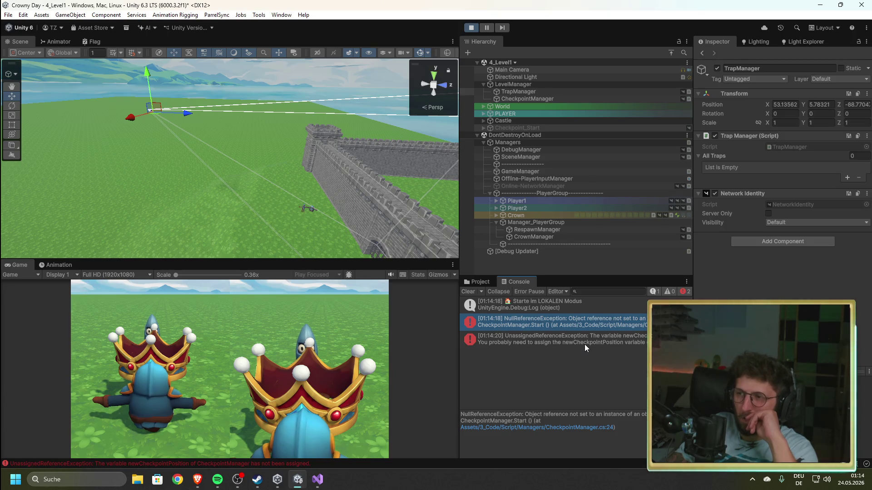
left_click(585, 344)
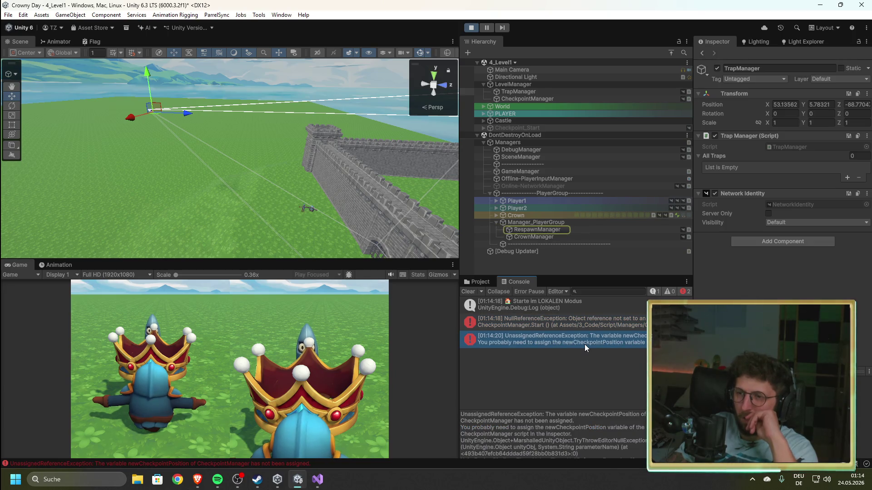
scroll(526, 442, "down", 3)
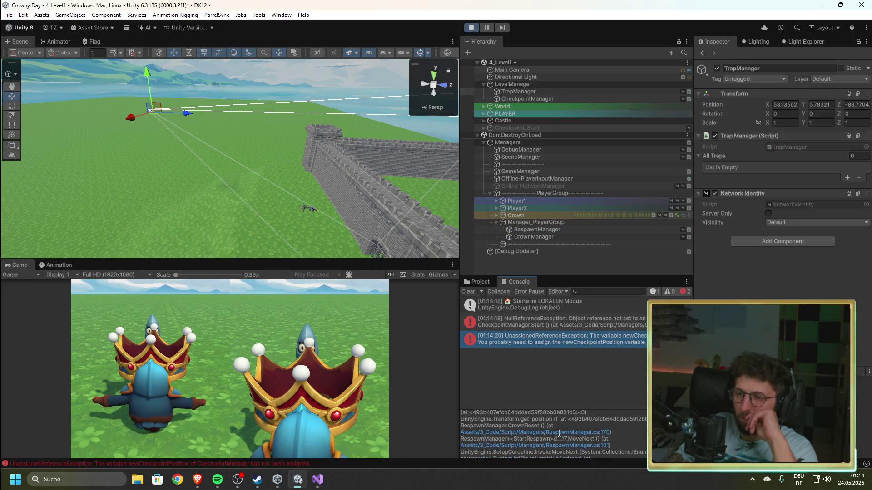
left_click(560, 433)
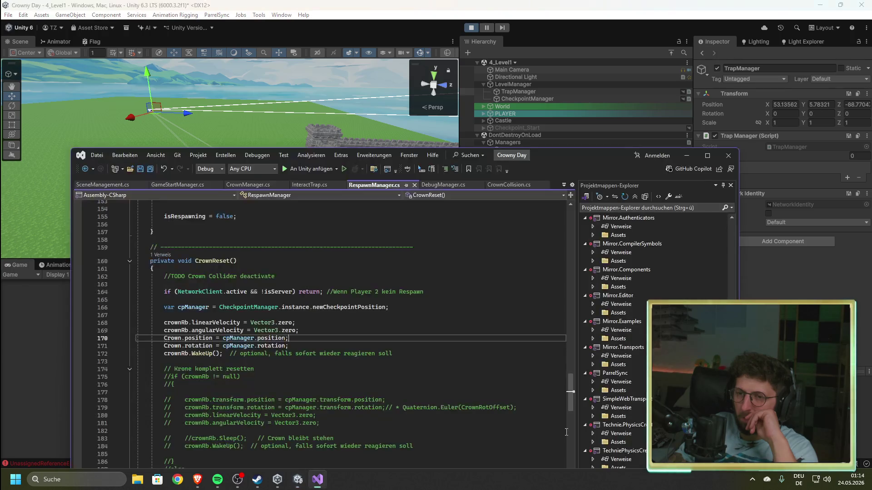
- Minimize Visual Studio and orbit the Scene view toward the castle wall and gate
left_click(694, 155)
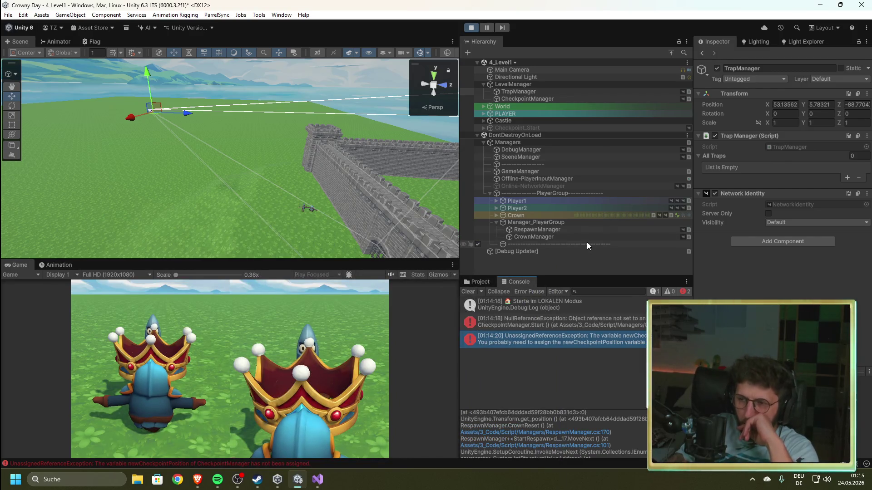
mouse_move(255, 165)
left_mouse_down()
mouse_move(403, 250)
mouse_move(363, 218)
mouse_move(318, 210)
mouse_move(382, 173)
left_mouse_up()
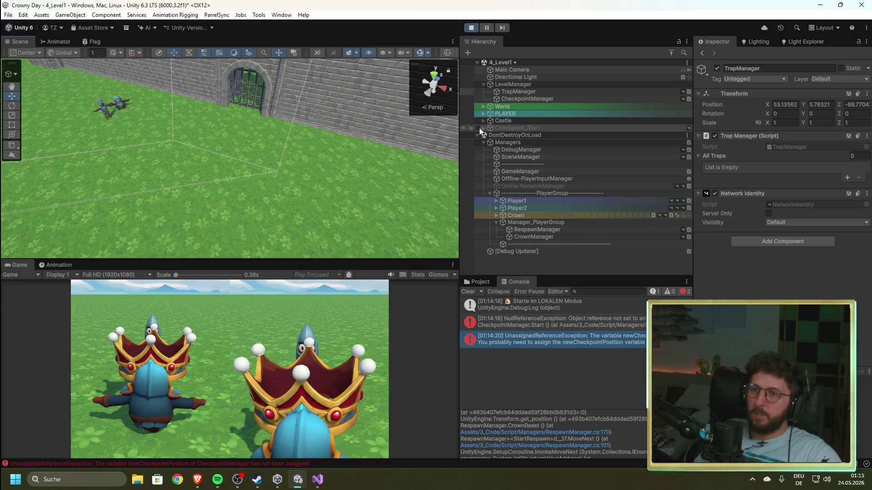
- Inspect Checkpoint_Start and CheckpointManager, toggling Checkpoint_Start and deactivating TrapManager
left_click(684, 128)
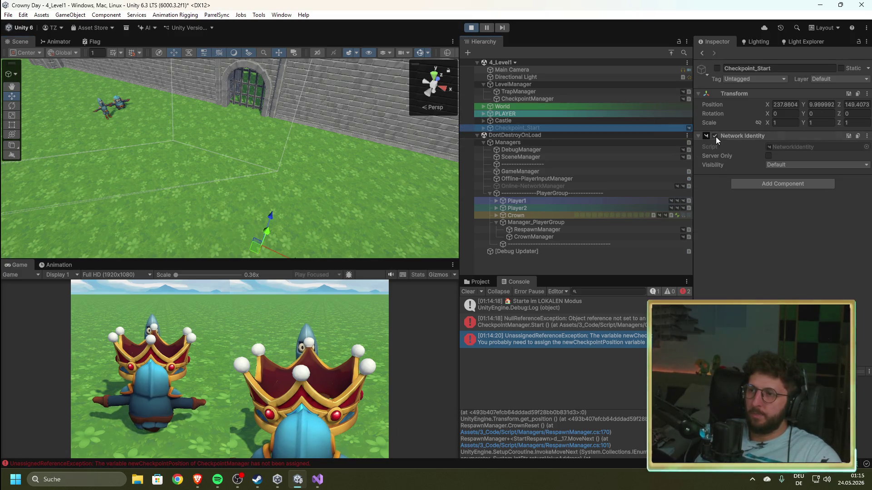
left_click(477, 128)
left_click(478, 129)
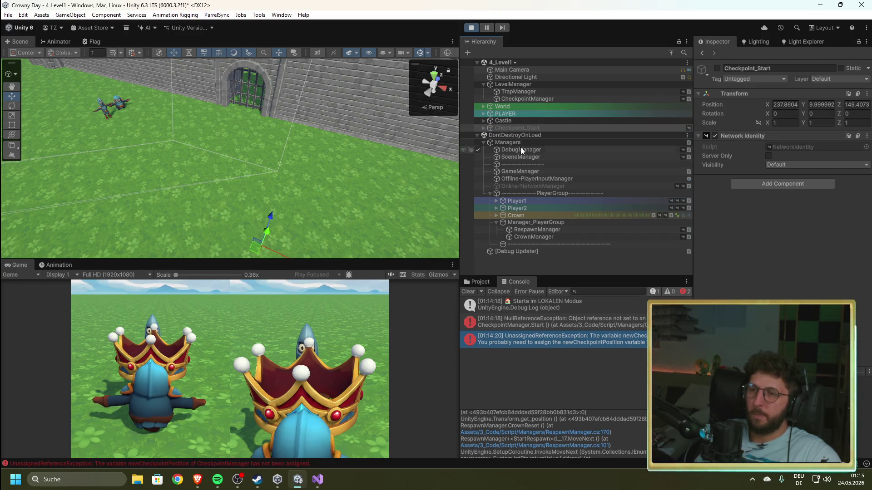
left_click(516, 92)
left_click(517, 99)
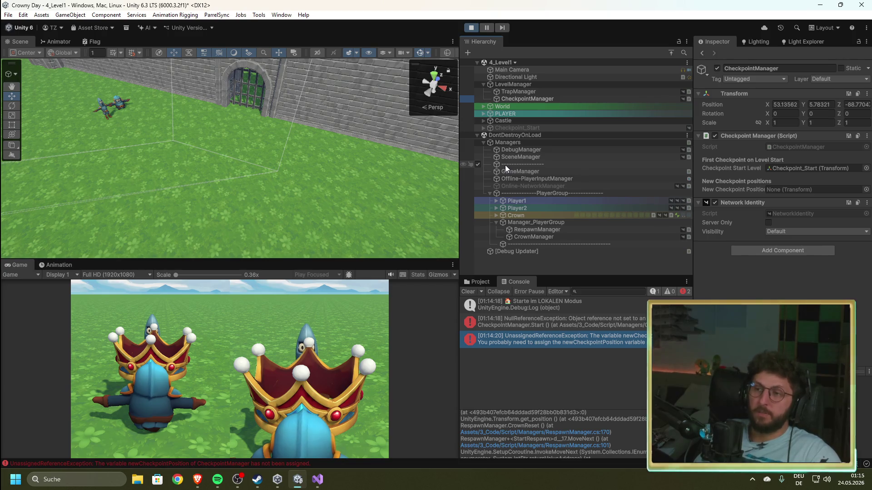
left_click(478, 91)
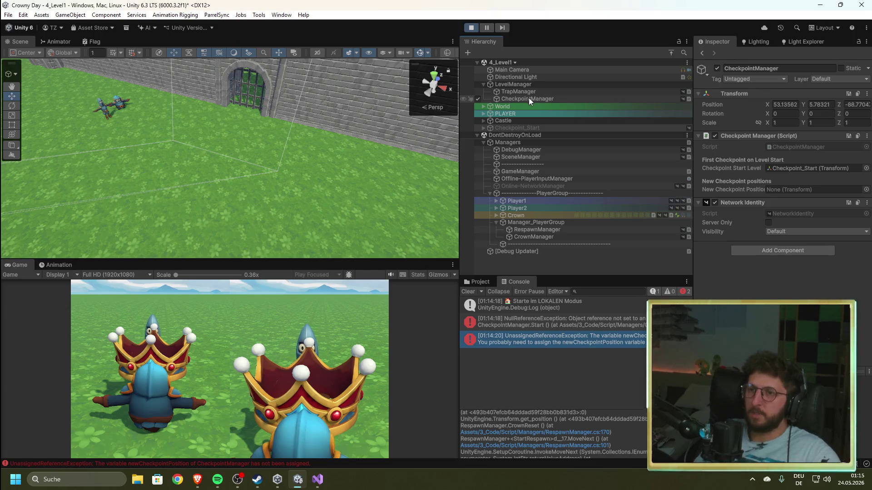
left_click(512, 128)
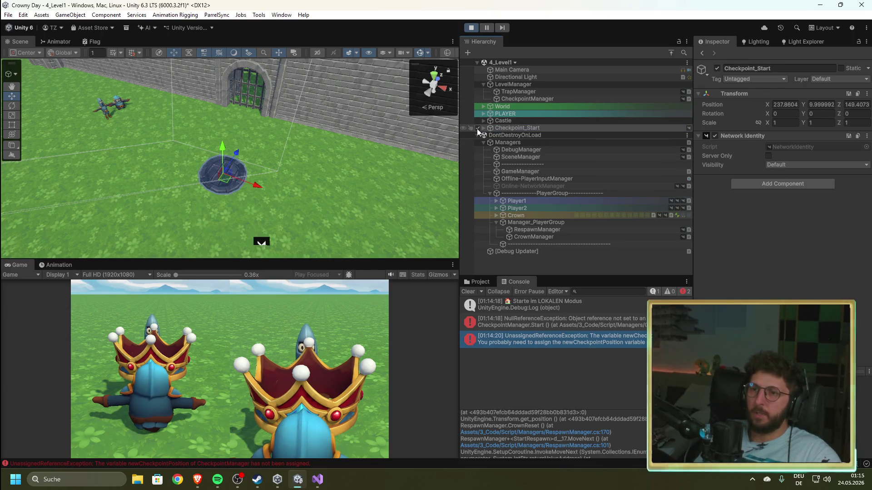
- Open CheckpointManager.cs line 24 from the error, then stop play and show SceneManagement.cs
left_click(535, 321)
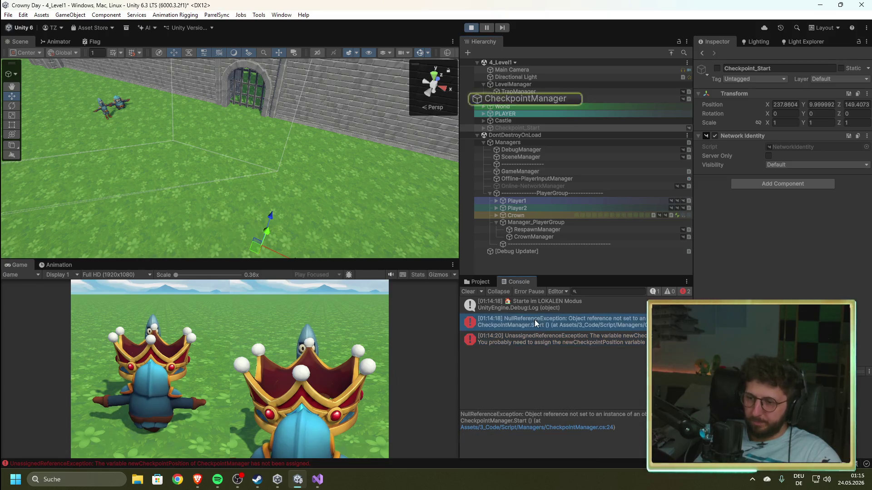
left_click(567, 428)
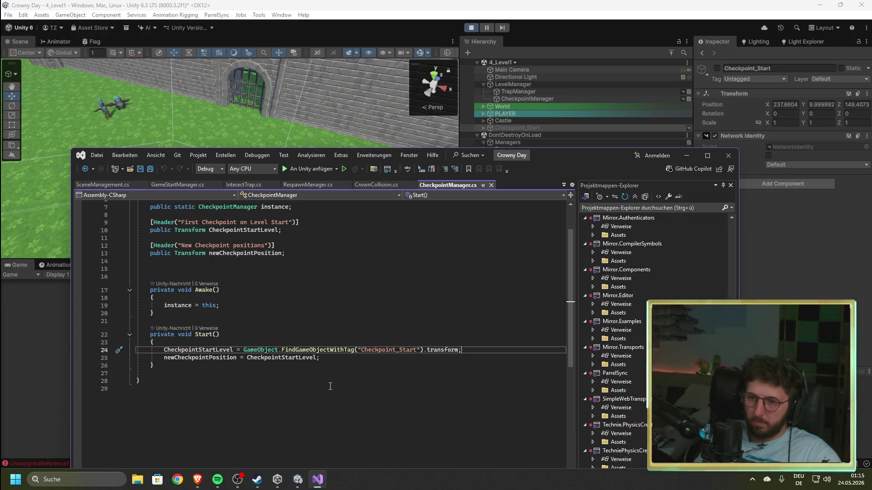
left_click(686, 155)
left_click(519, 129)
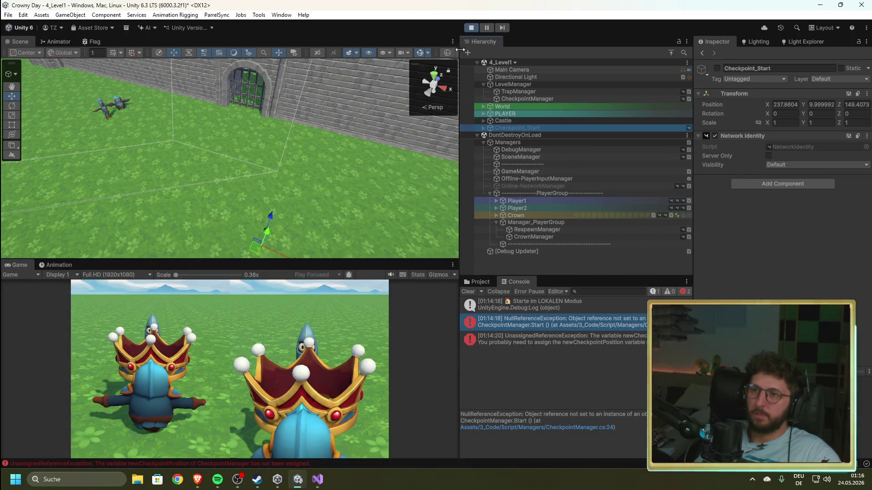
left_click(471, 28)
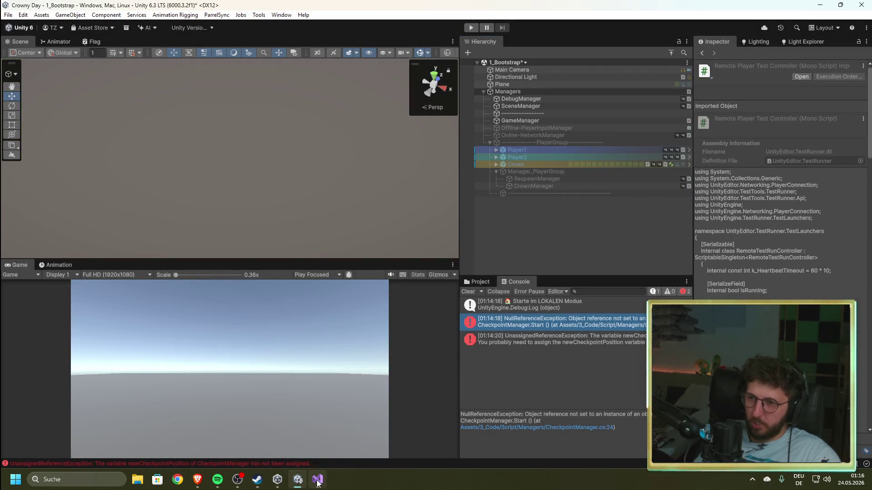
left_click(318, 479)
key("ctrl+Tab")
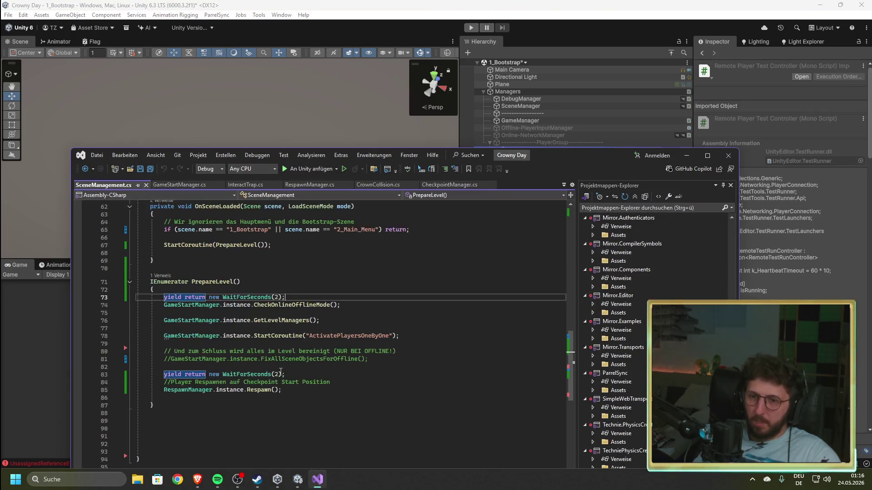
- Remove PrepareLevel's opening WaitForSeconds(2), uncomment FixAllSceneObjectsForOffline, and save
key("shift+Home")
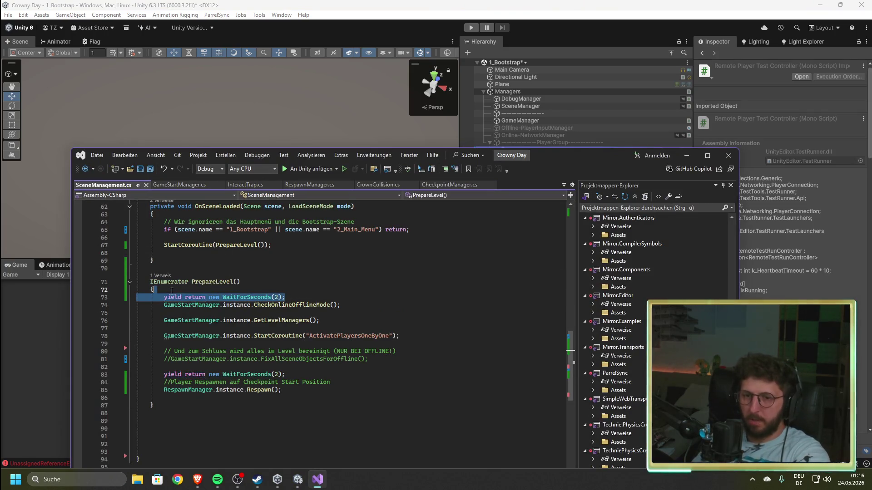
key("BackSpace")
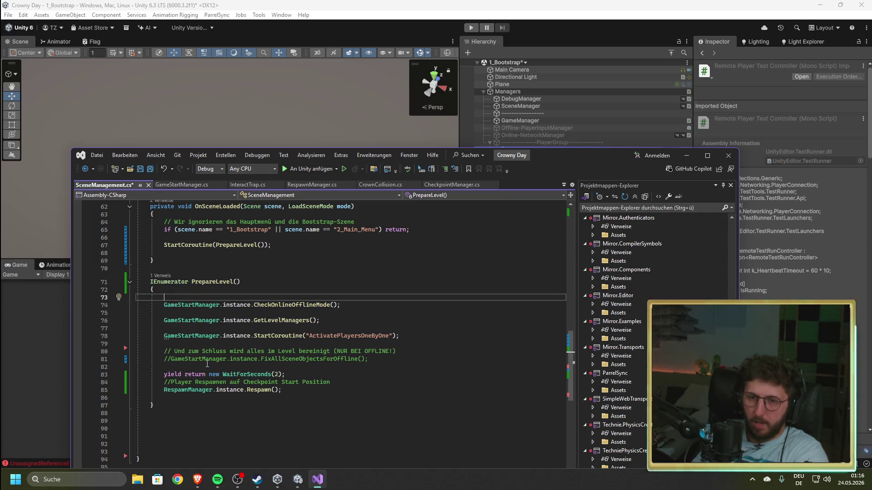
left_click(171, 358)
key("BackSpace")
key("BackSpace")
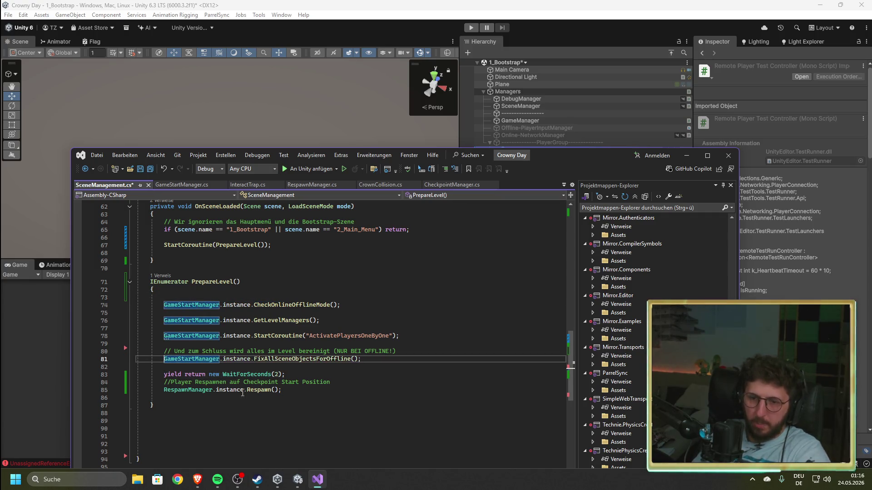
left_click(315, 415)
key("ctrl+s")
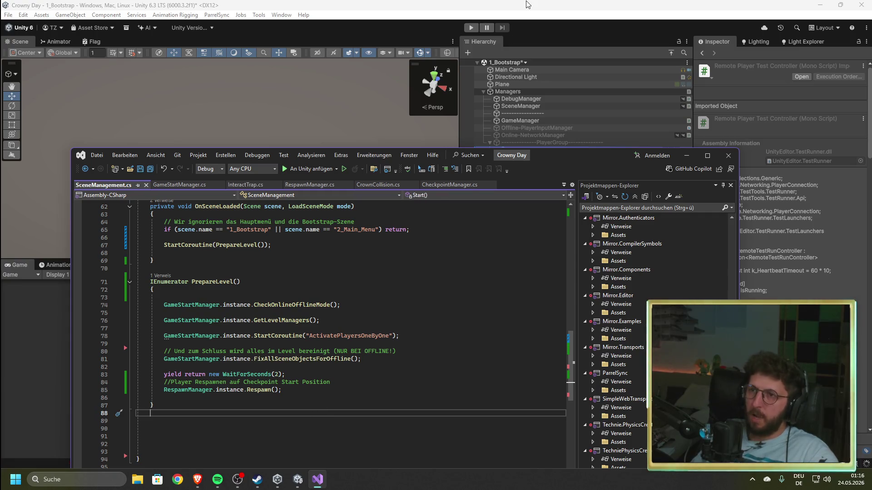
left_click(542, 21)
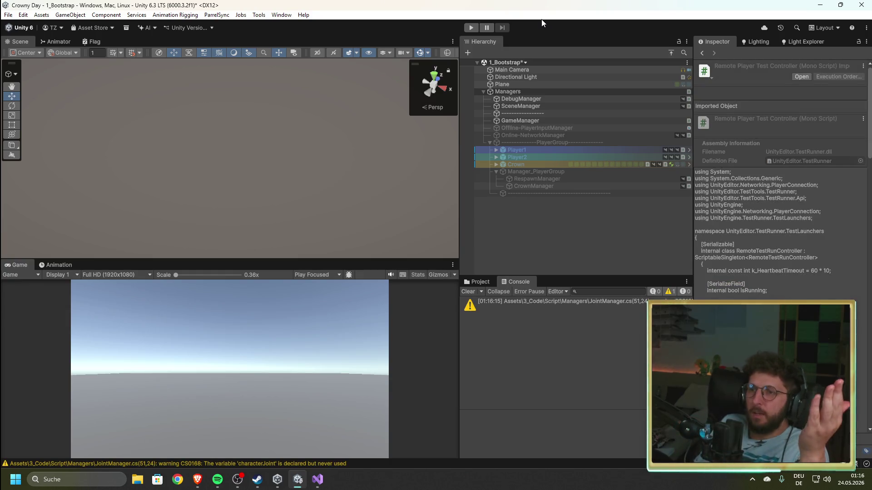
- Test-run Level 1 from bootstrap, checking 4_Level1's LevelManager children, then stop and return to Visual Studio
left_click(470, 28)
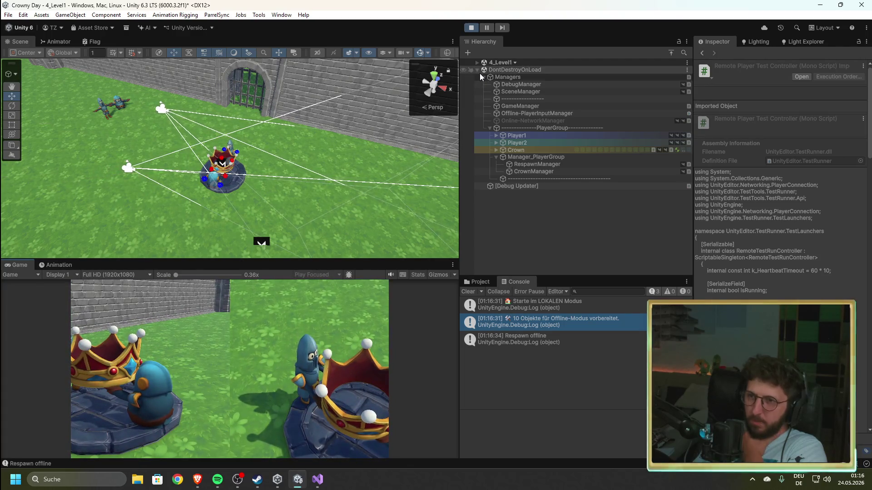
left_click(477, 62)
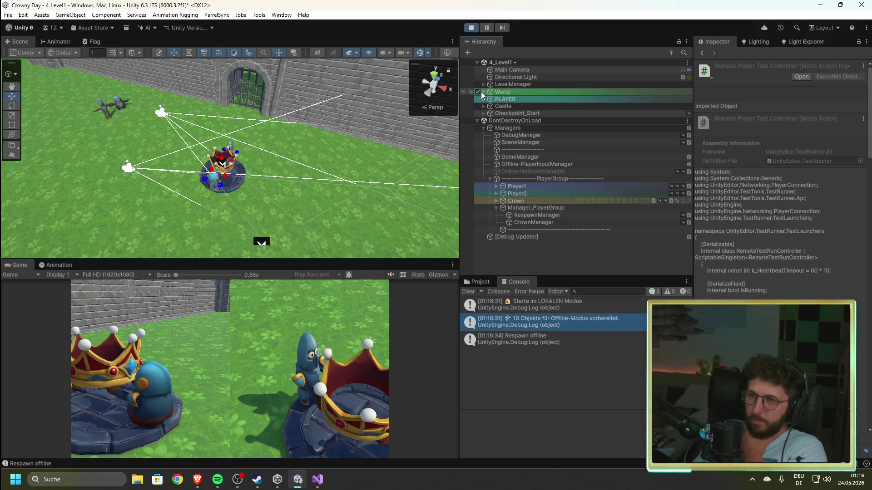
left_click(483, 85)
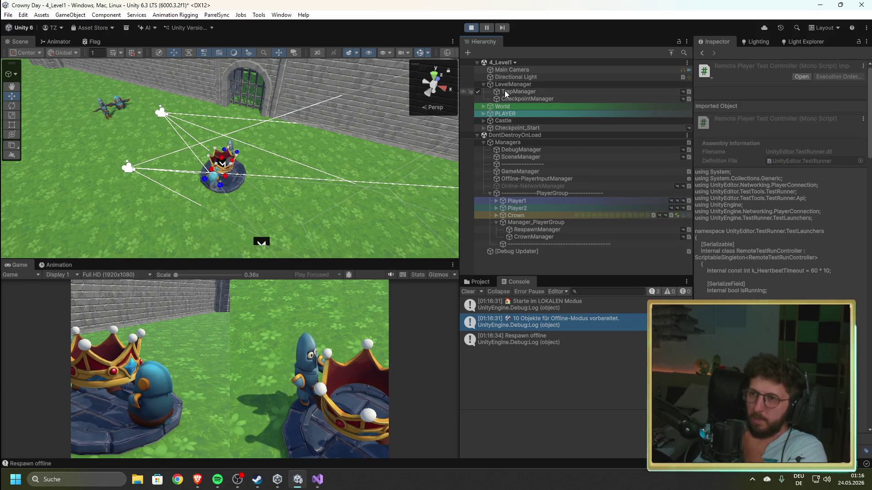
left_click(471, 28)
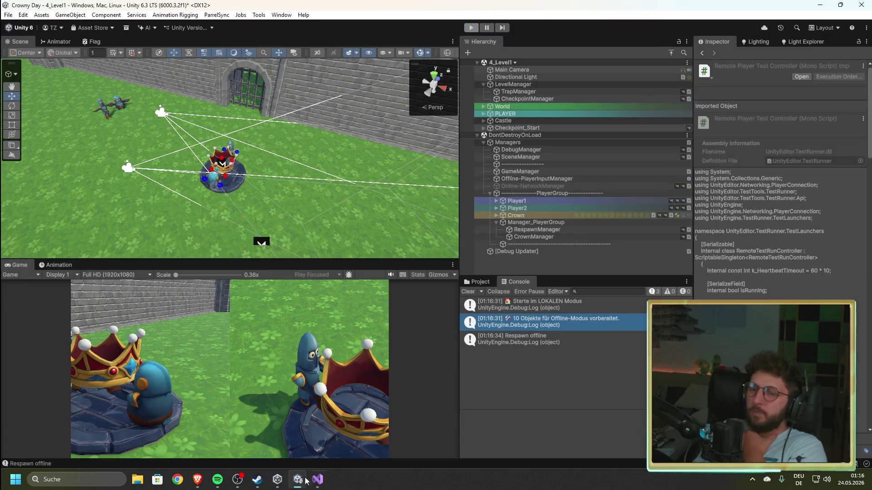
left_click(317, 480)
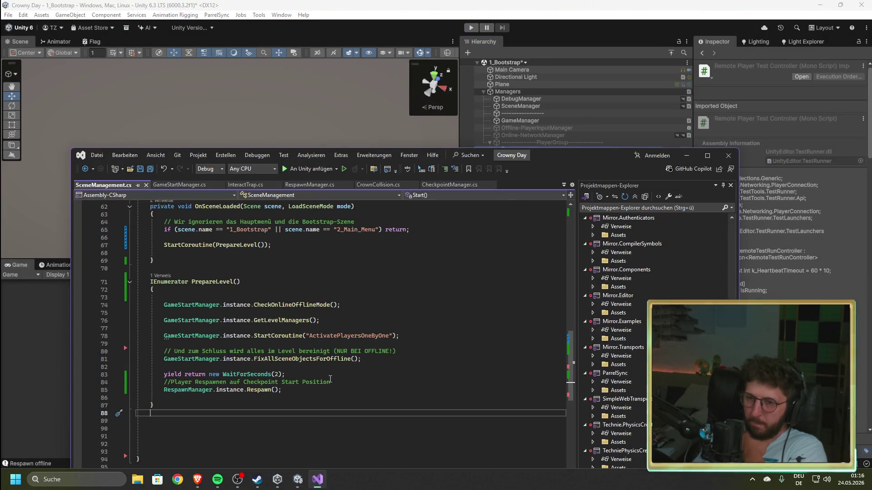
- Review the CheckOnlineOfflineMode and FixAllSceneObjectsForOffline calls on lines 74 and 81, then return to Unity
left_click_drag(352, 306, 162, 306)
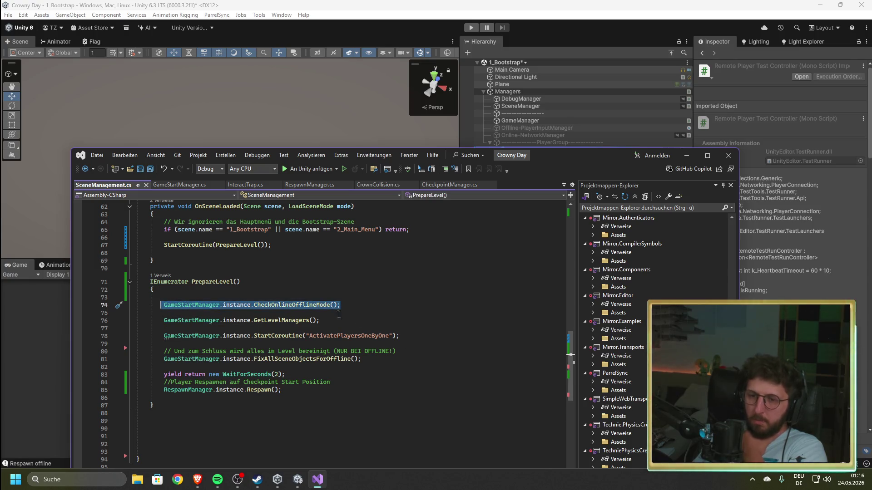
left_click_drag(362, 358, 164, 358)
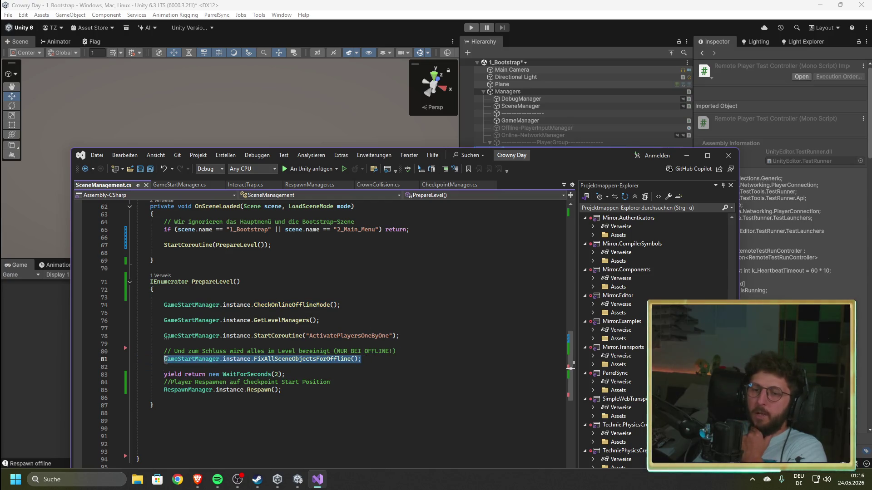
mouse_move(391, 335)
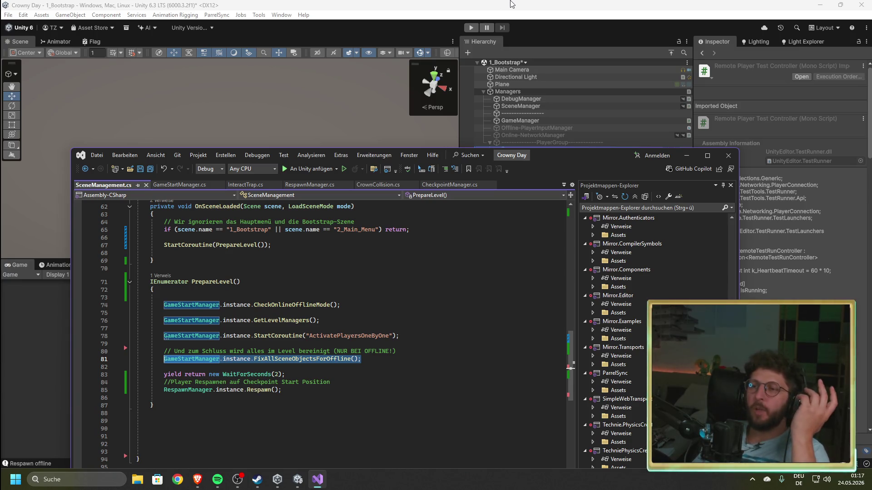
left_click(460, 5)
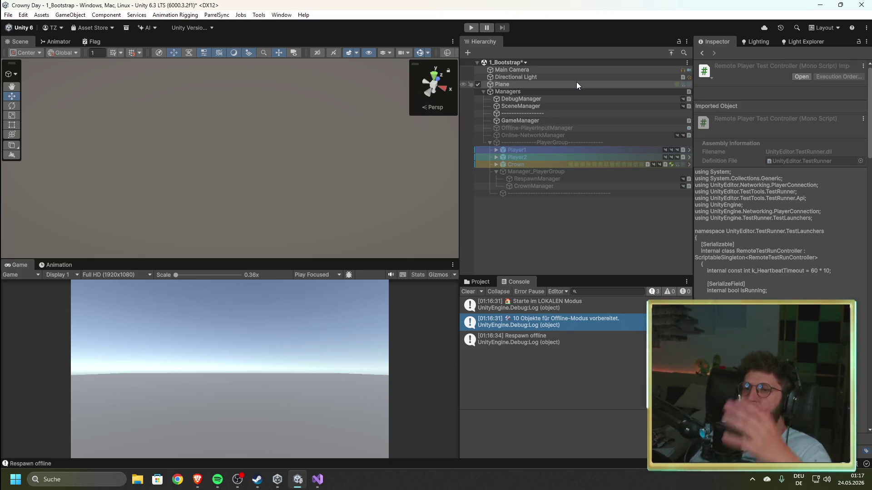
- Inspect CrownManager and the SceneManager's Scene Number 0 setting, then bring up SceneManagement.cs
left_click(577, 187)
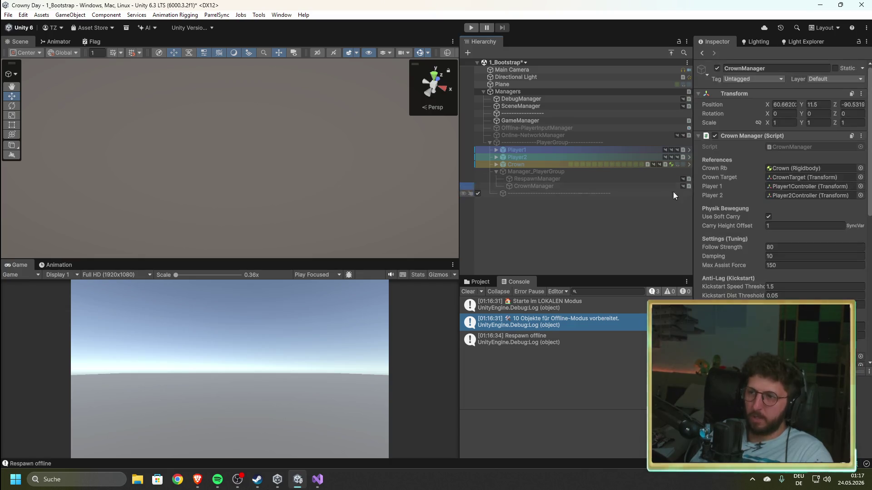
left_click(521, 107)
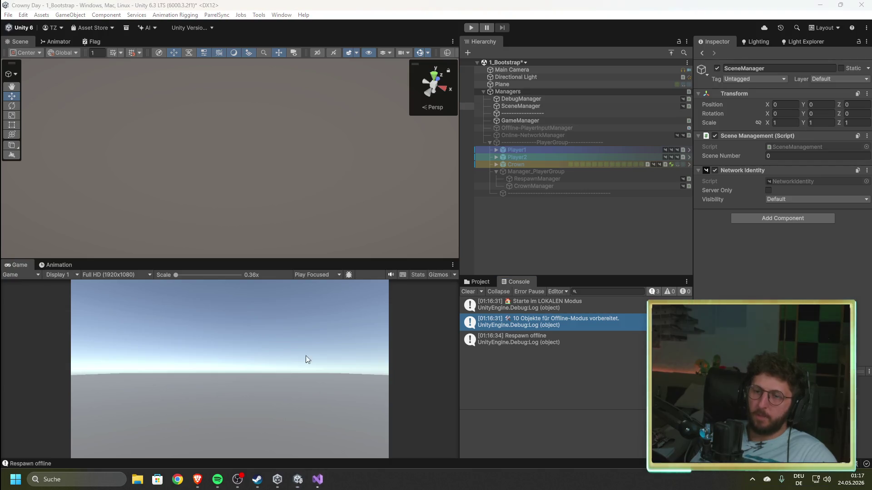
left_click(318, 480)
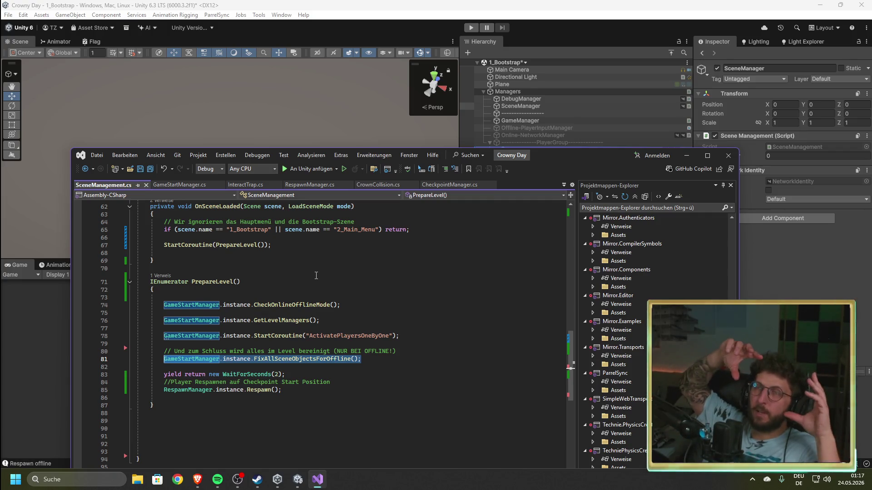
left_click_drag(242, 185, 258, 119)
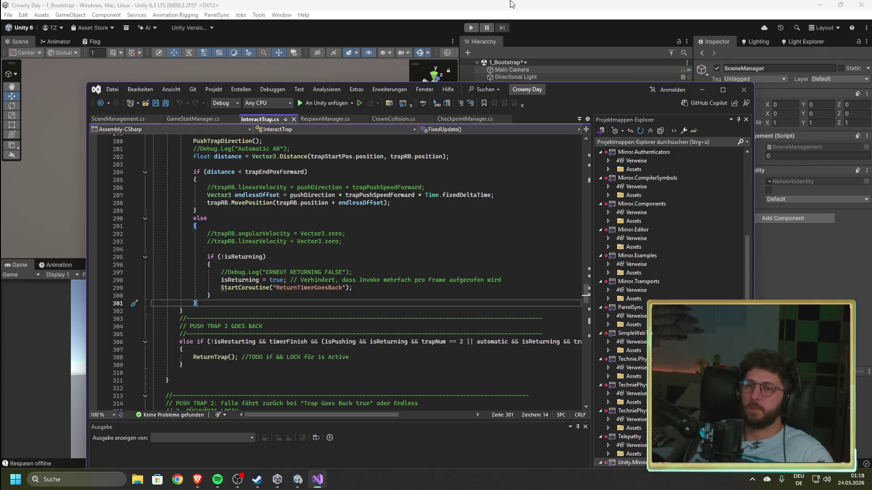
left_click(460, 241)
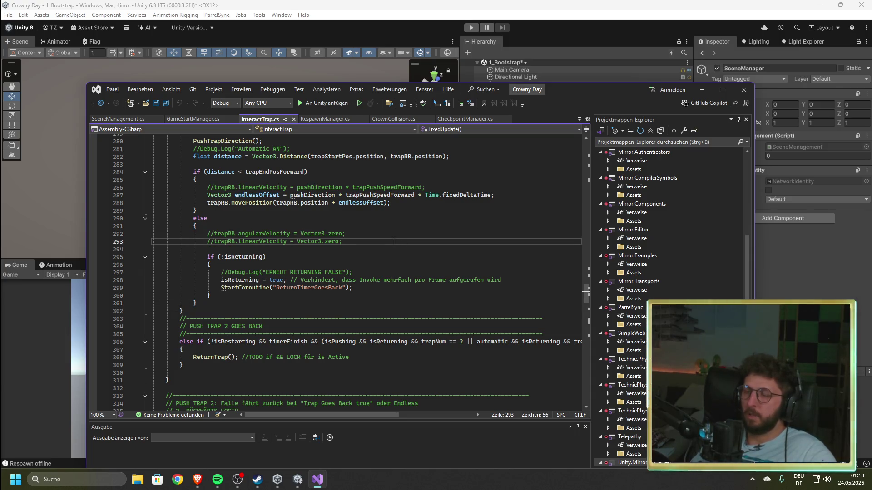
left_click(119, 119)
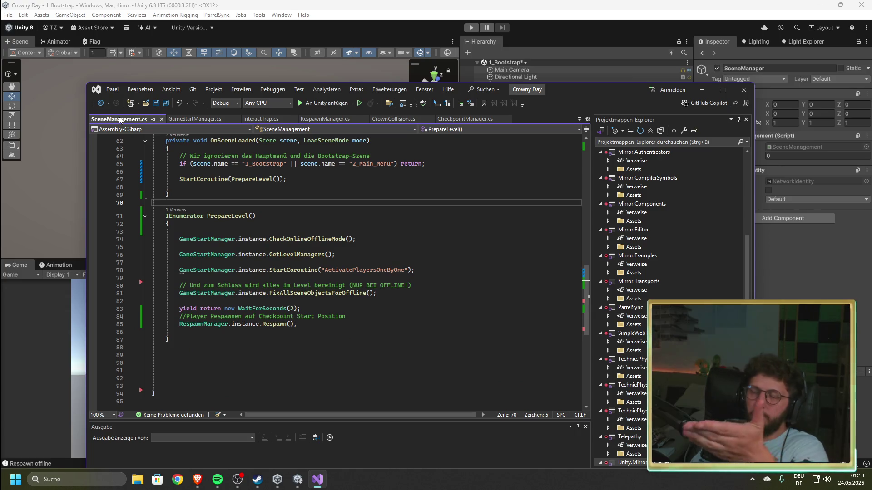
key("alt+Tab")
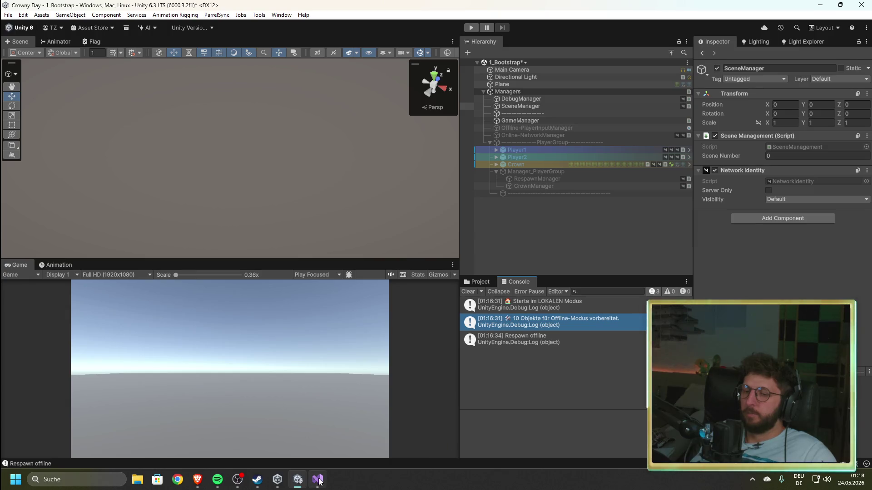
left_click(481, 282)
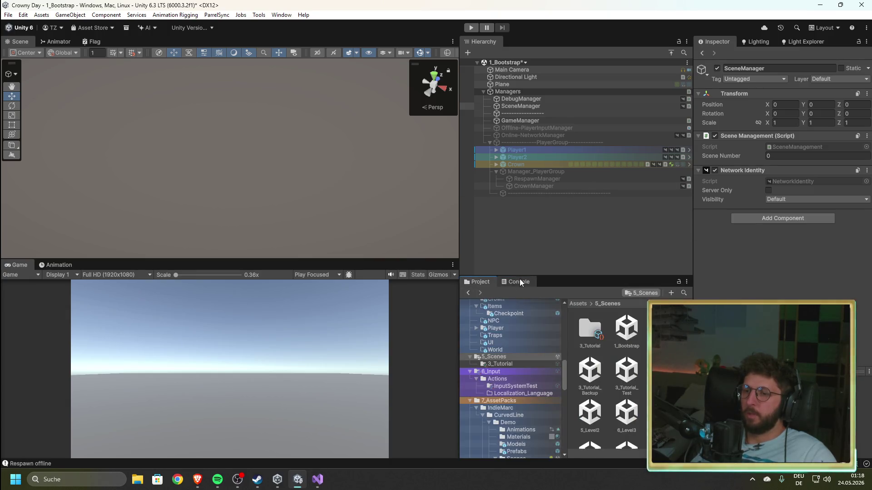
left_click(516, 282)
left_click(318, 479)
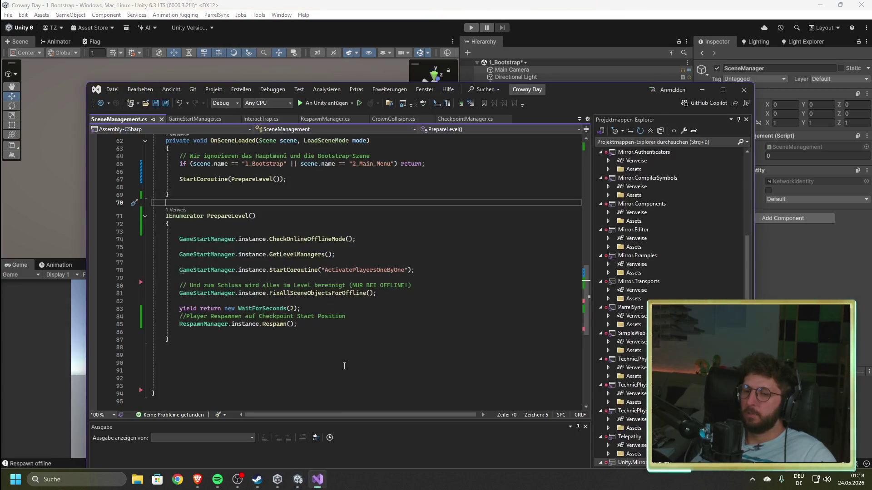
- Scroll SceneManagement.cs to PrepareLevel and highlight the CheckOnlineOfflineMode call on line 74
left_click(357, 316)
scroll(364, 327, "up", 4)
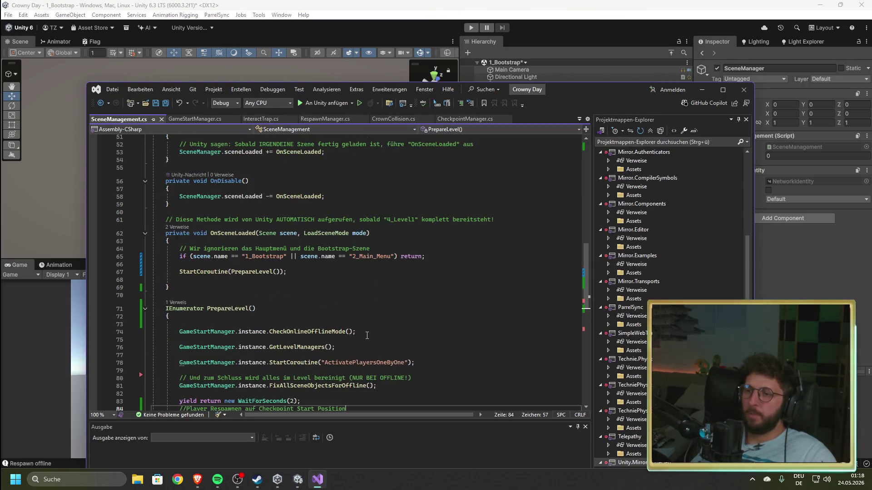
scroll(365, 334, "up", 4)
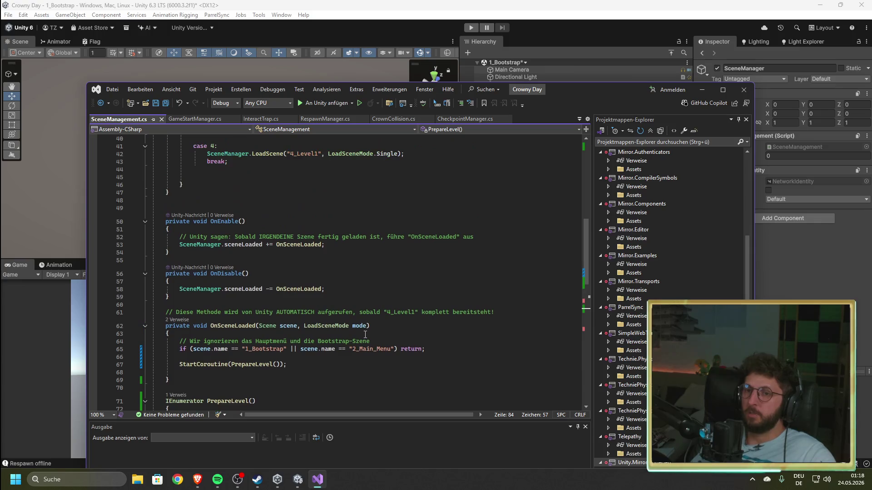
scroll(251, 301, "up", 4)
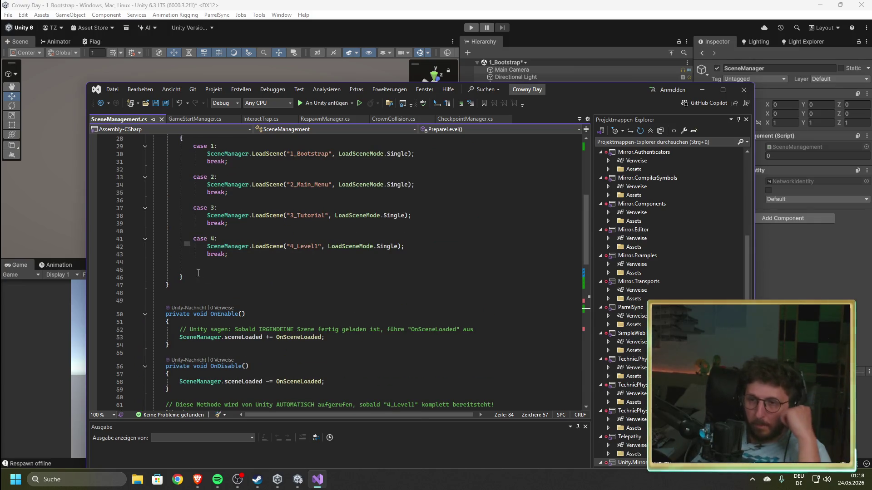
scroll(307, 273, "down", 11)
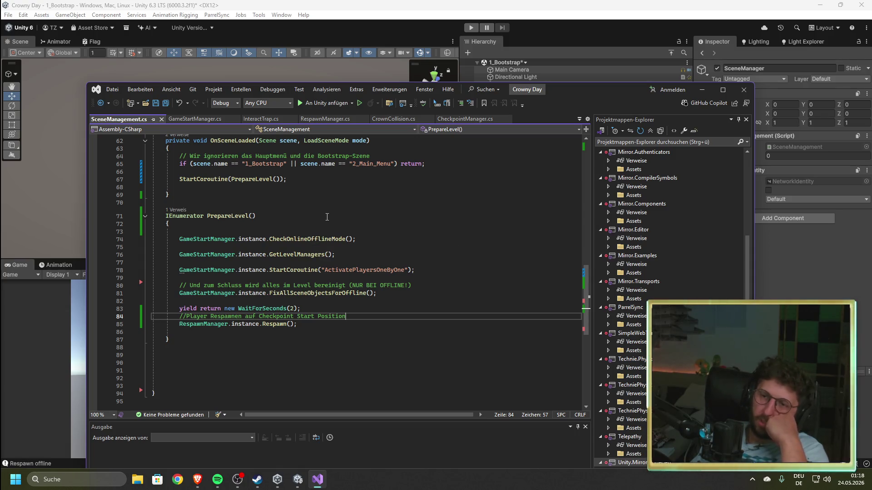
left_click_drag(356, 240, 178, 238)
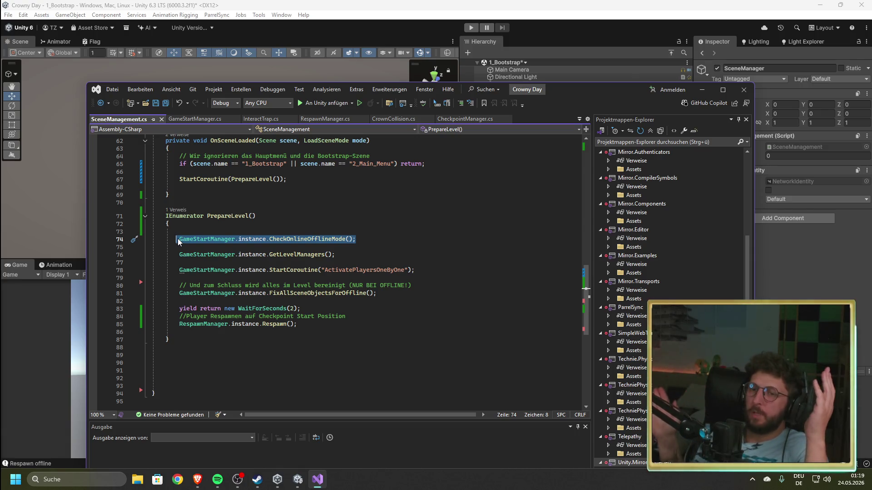
left_click(372, 239)
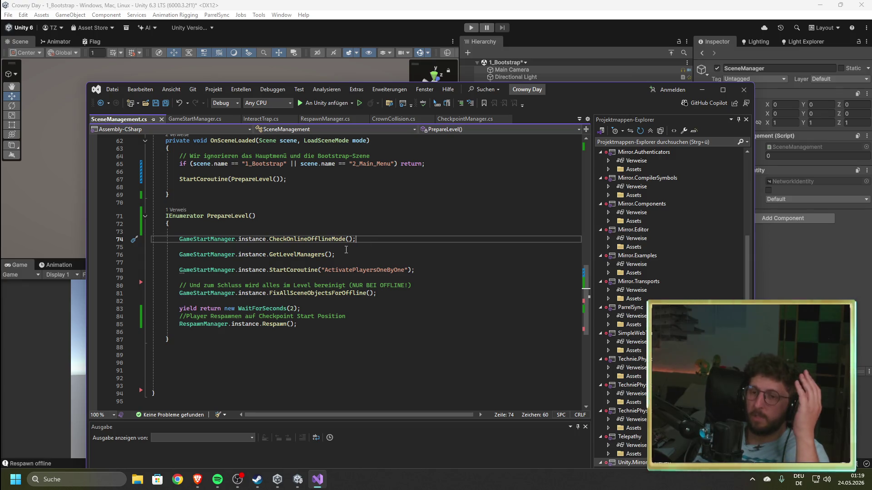
- Highlight the GetLevelManagers and ActivatePlayersOneByOne calls, then drag Visual Studio lower to reveal the Hierarchy
left_click_drag(344, 256, 176, 256)
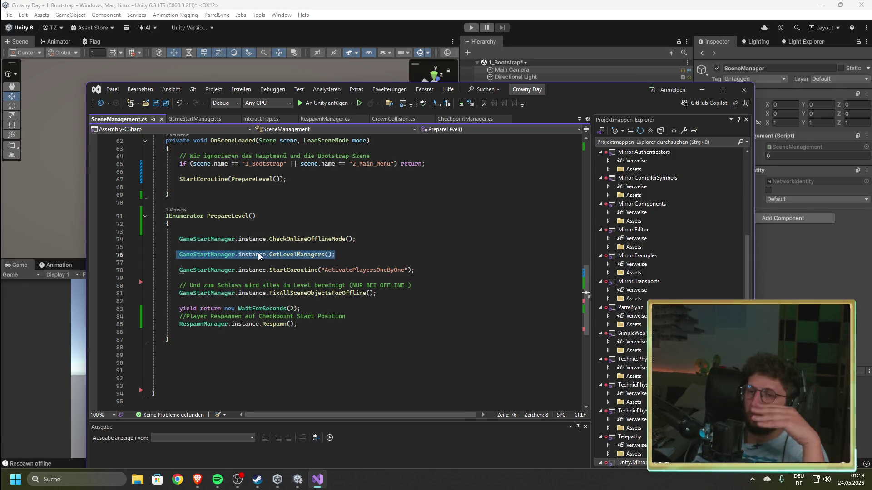
left_click(434, 269)
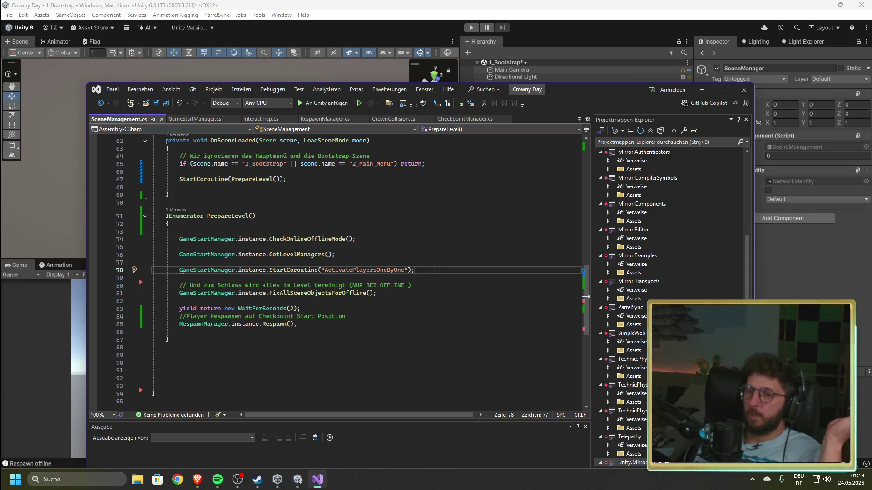
left_click_drag(414, 270, 174, 274)
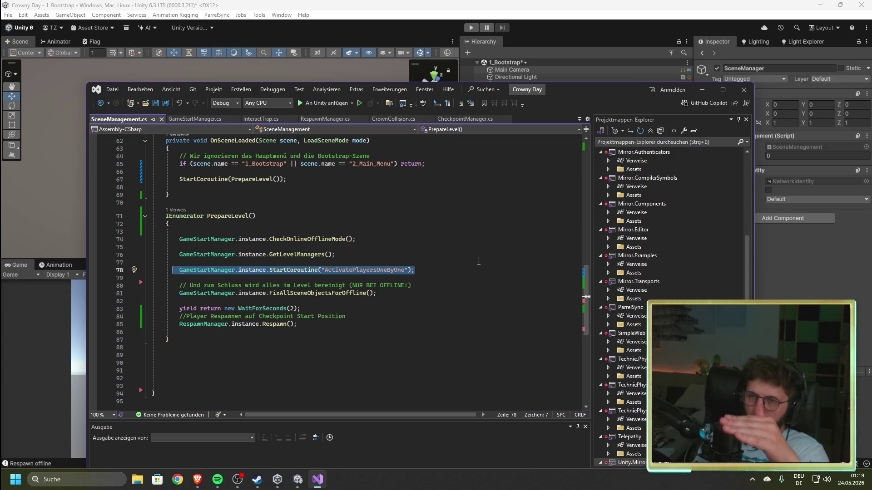
mouse_move(562, 92)
left_mouse_down()
mouse_move(578, 219)
mouse_move(579, 209)
left_mouse_up()
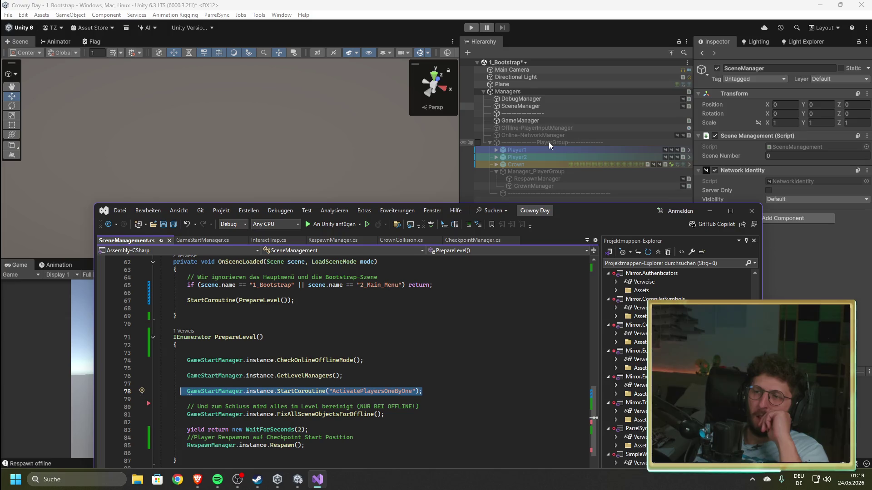
- Inspect GameManager's Game Start Manager settings in Unity, then scroll further through SceneManagement.cs
left_click(541, 106)
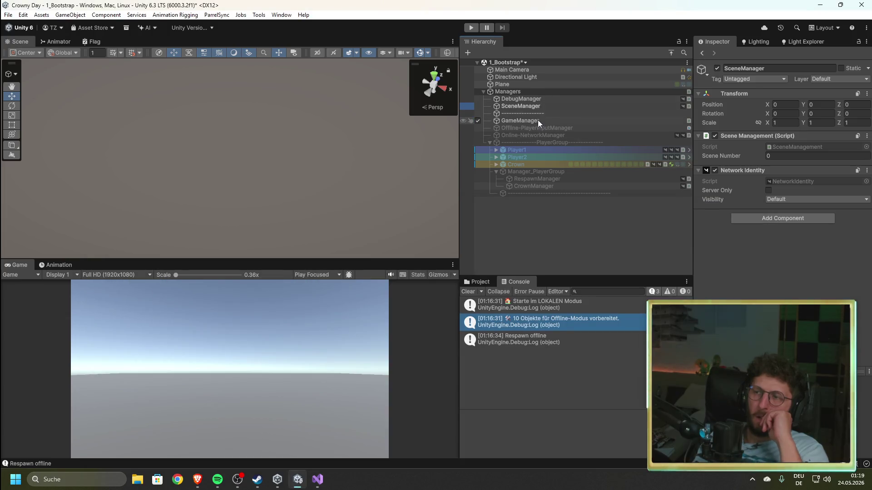
left_click(538, 121)
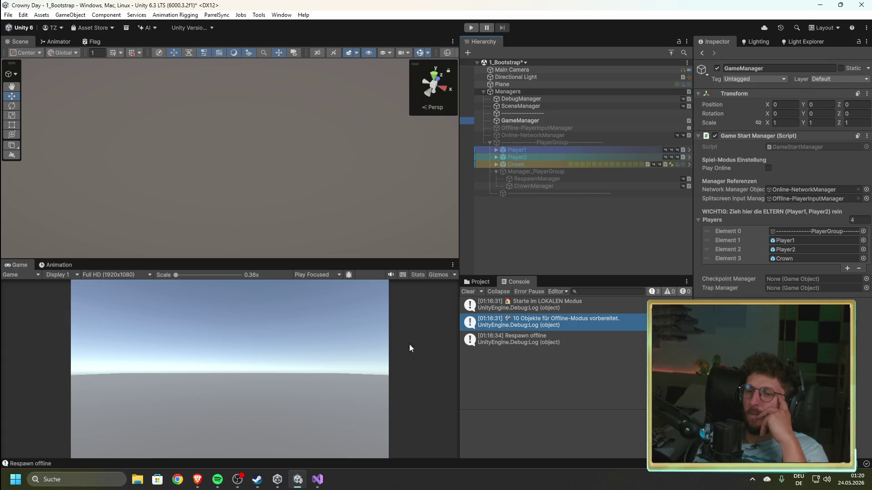
left_click(319, 487)
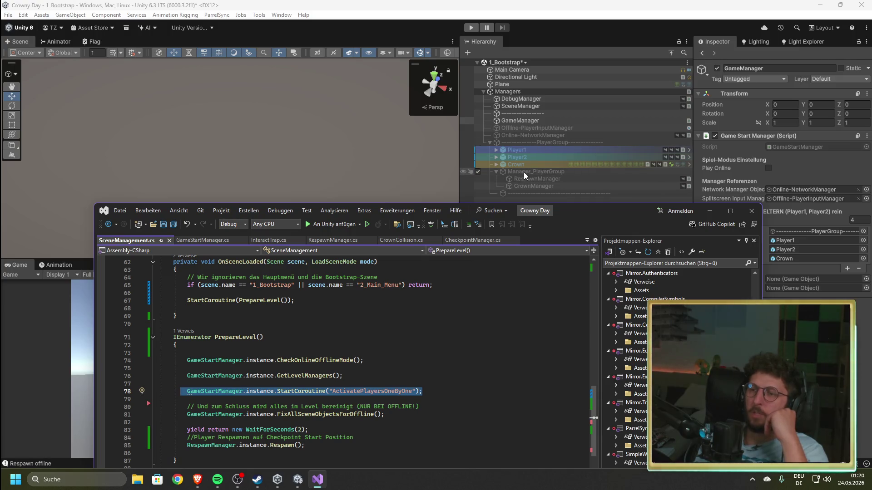
key("alt+Tab")
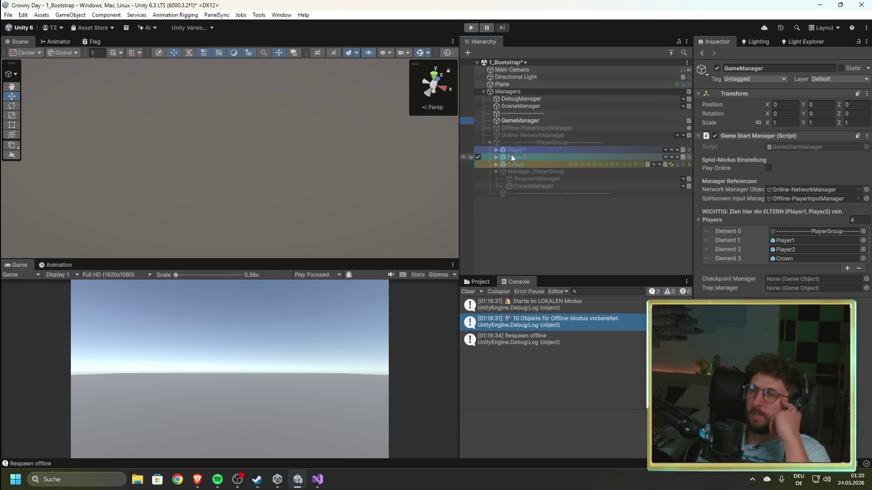
left_click(317, 480)
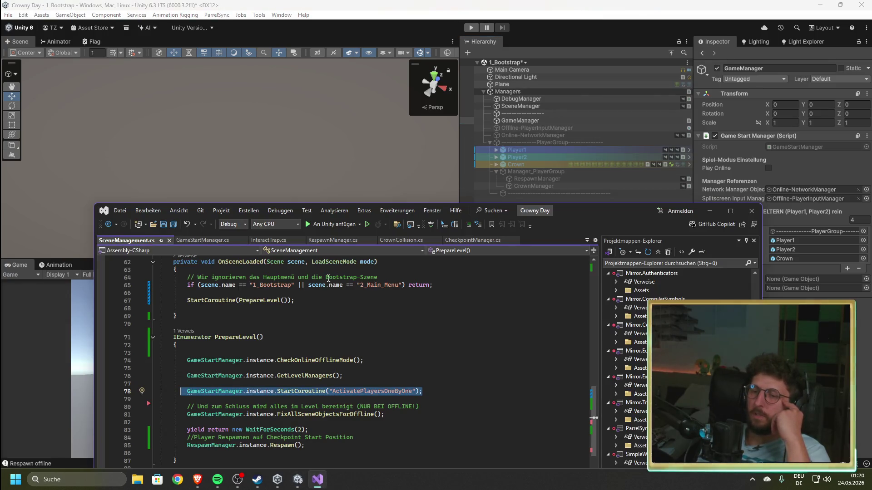
scroll(379, 372, "down", 2)
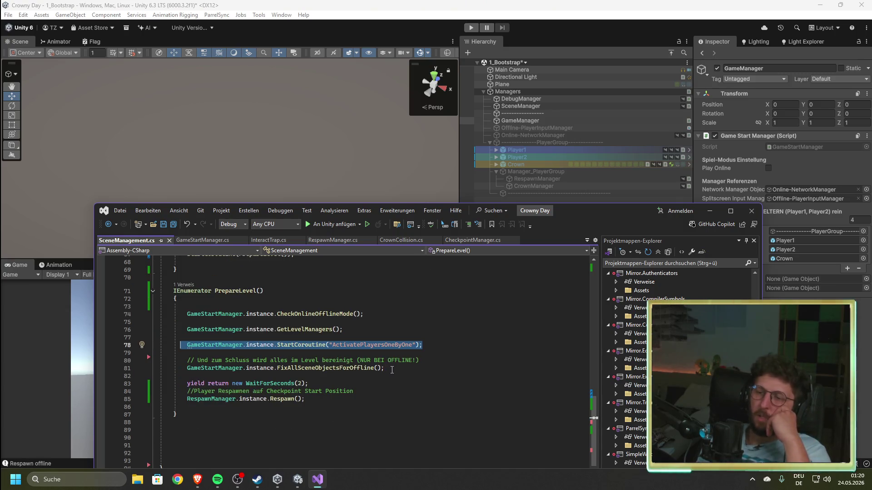
left_click_drag(385, 368, 186, 368)
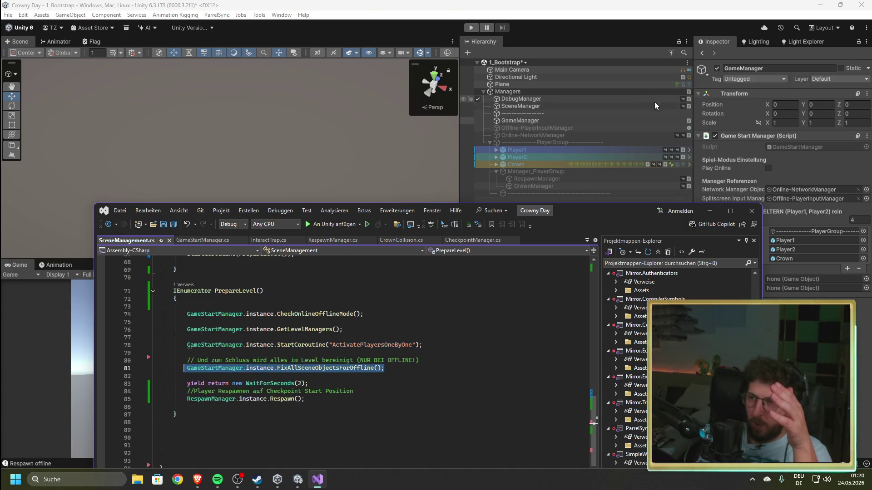
- Inspect DebugManager's settings and highlight the RespawnManager Respawn call on line 85
left_click(674, 99)
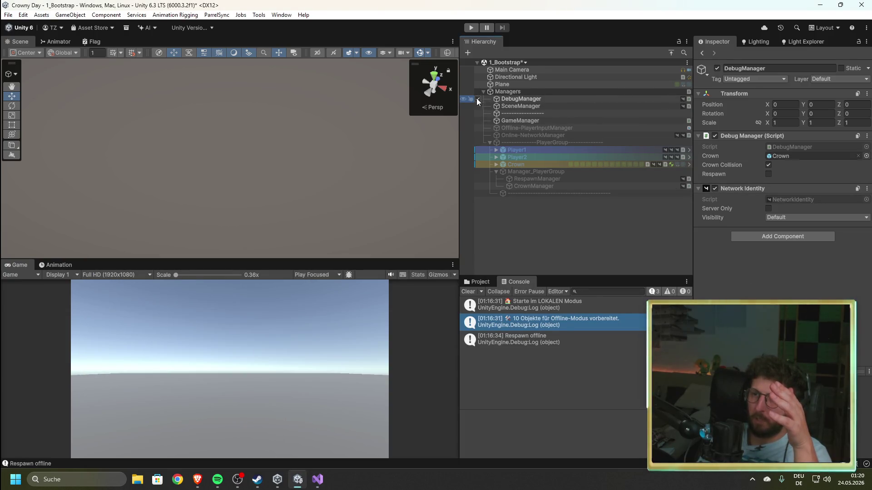
left_click(318, 479)
left_click_drag(305, 399, 177, 399)
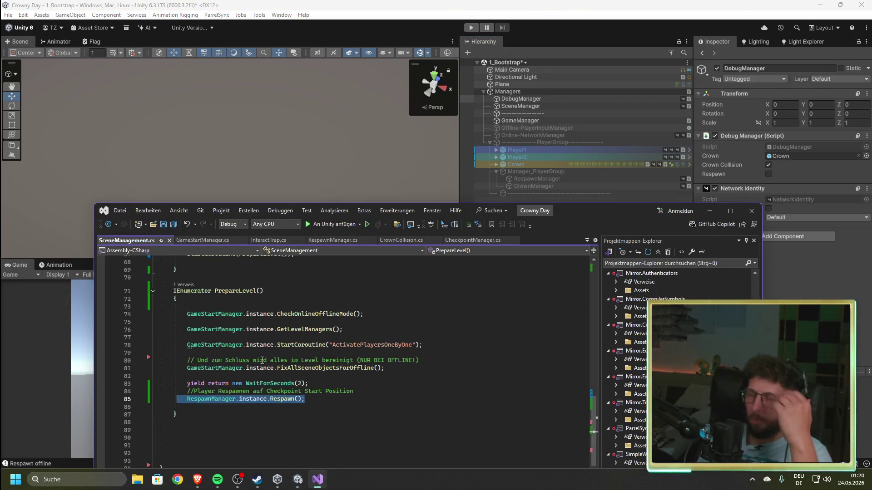
key("alt+Tab")
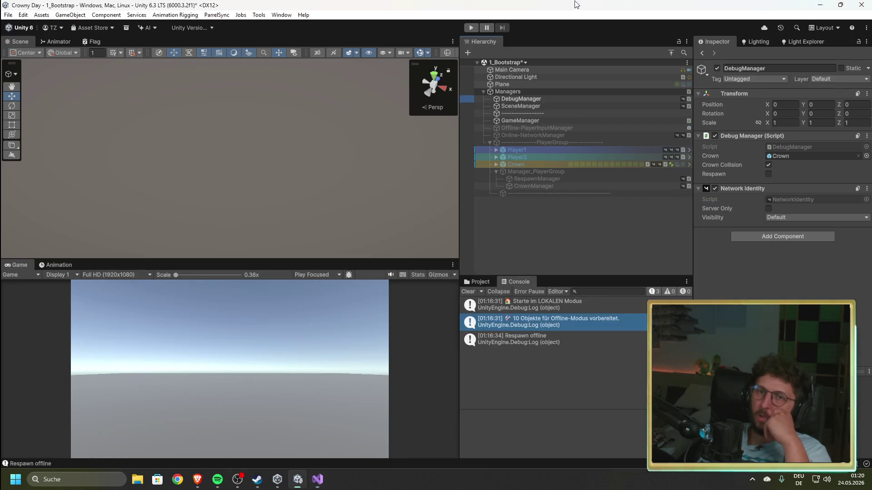
- Deselect DebugManager, collapse and re-expand Managers, and glance at Project before returning to Console
left_click(535, 234)
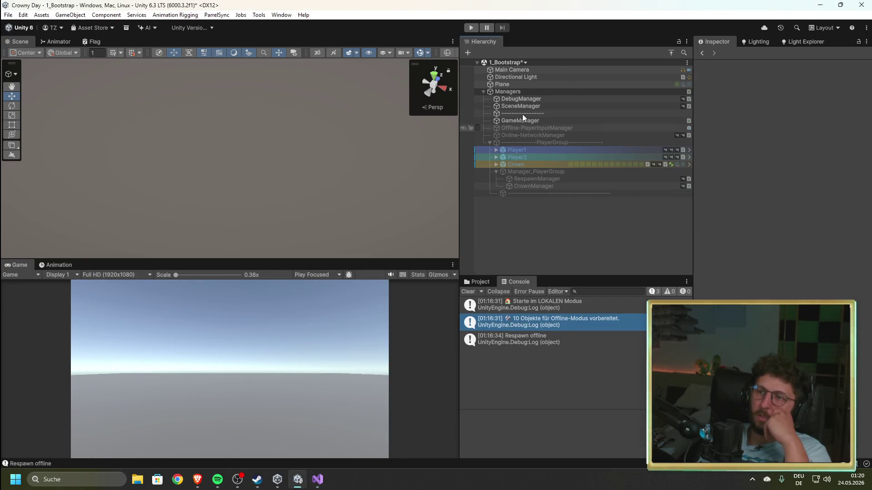
left_click(483, 92)
left_click(483, 91)
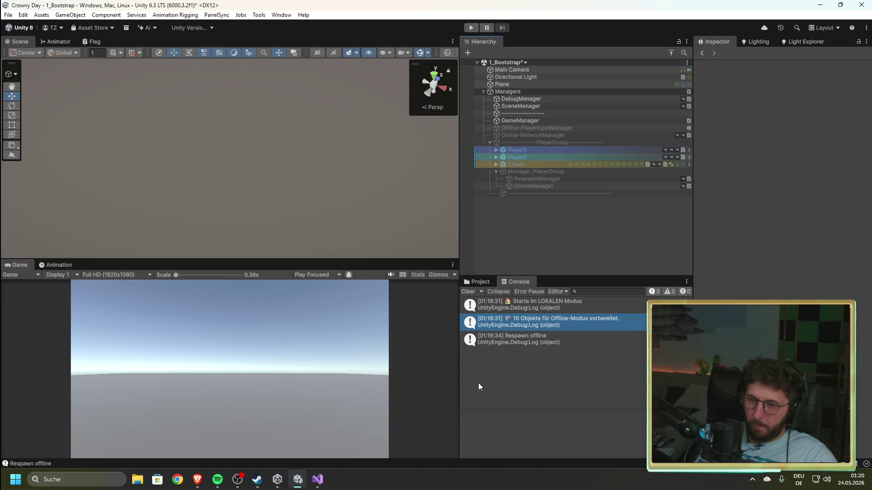
left_click(479, 283)
left_click(516, 283)
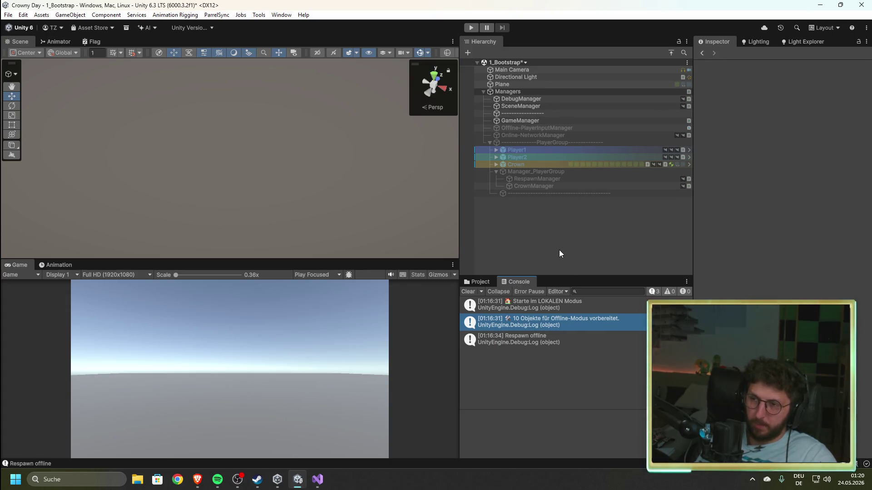
- Raise the Visual Studio window and review GameStartManager.cs, then go back to Unity
left_click(318, 479)
left_click_drag(606, 219, 588, 106)
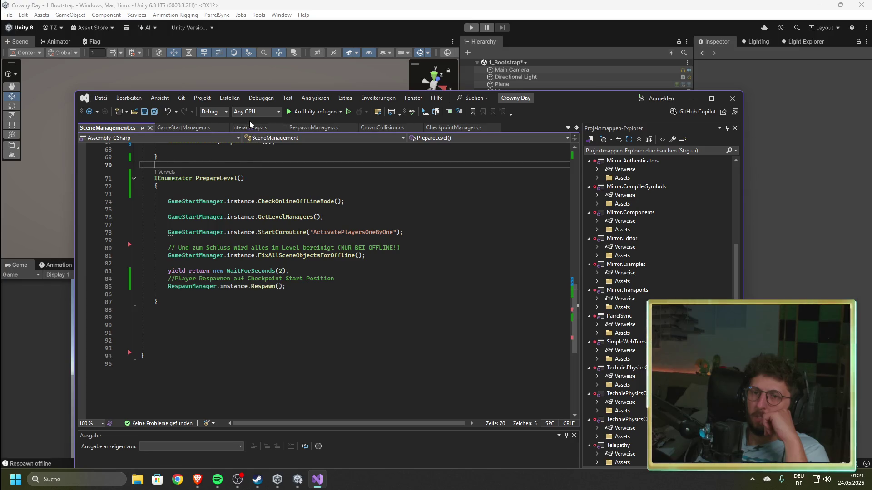
left_click(177, 125)
scroll(318, 250, "up", 9)
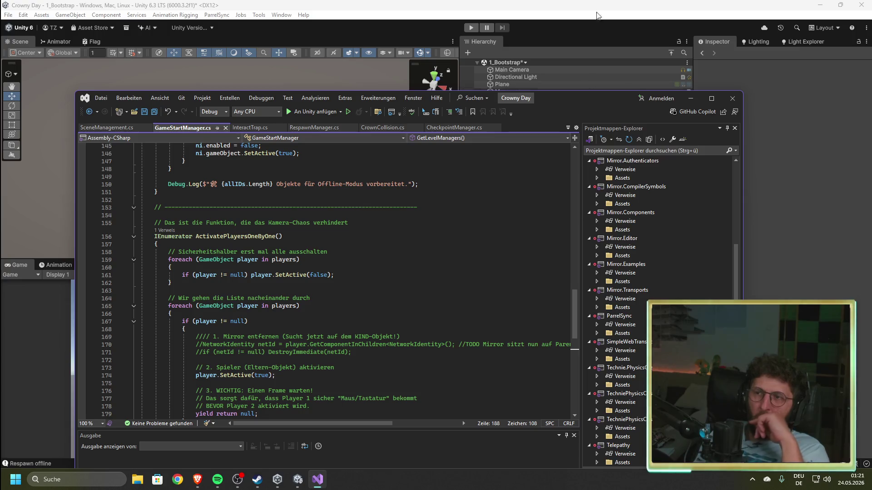
left_click(597, 5)
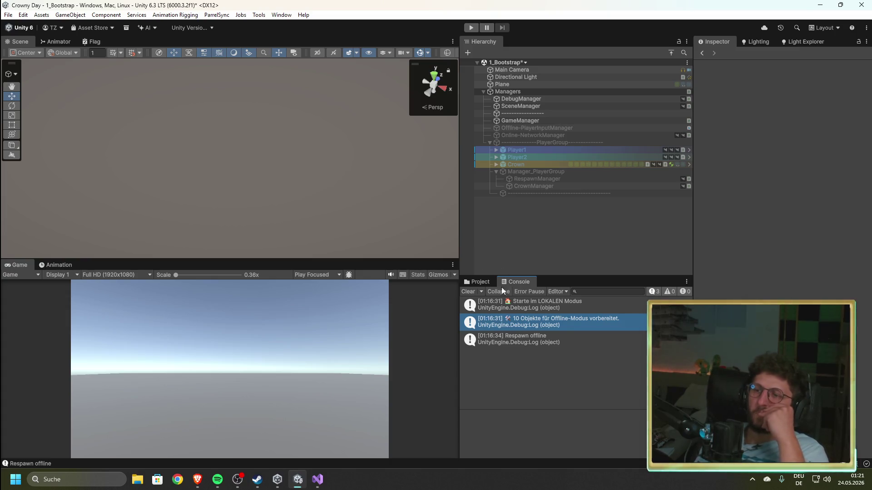
- Check the Project folders, then open SceneManagement.cs and scroll up to Start() calling SceneSwitch(4)
left_click(477, 281)
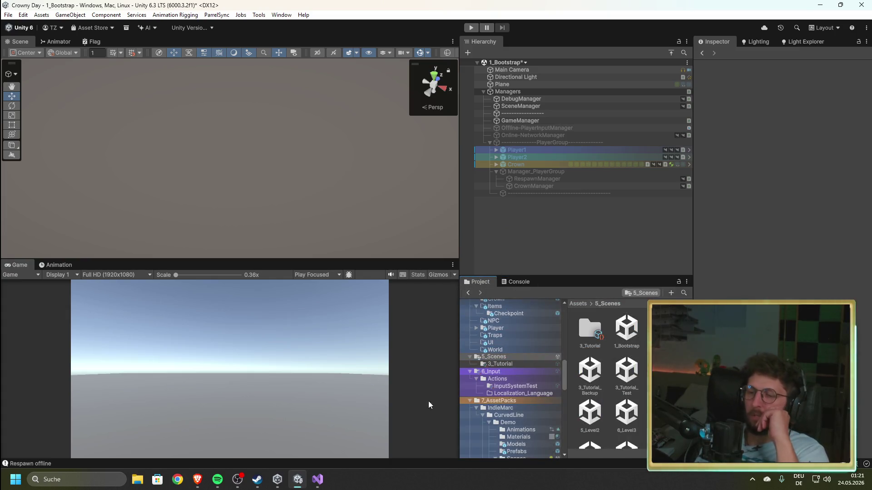
left_click(317, 487)
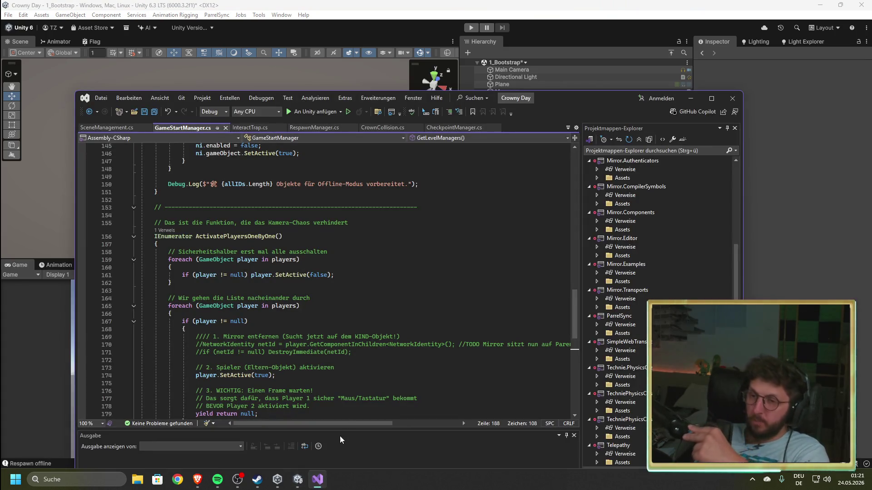
left_click(392, 245)
scroll(381, 264, "up", 10)
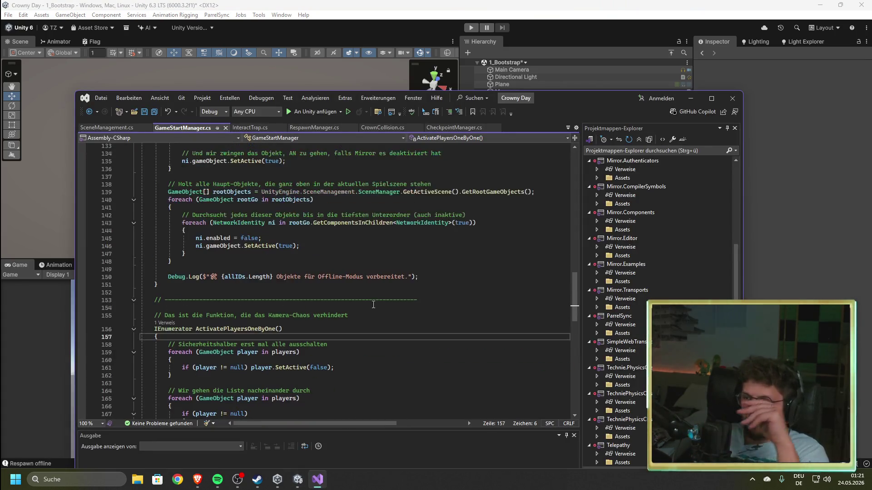
left_click(127, 128)
scroll(343, 282, "up", 10)
scroll(344, 281, "up", 5)
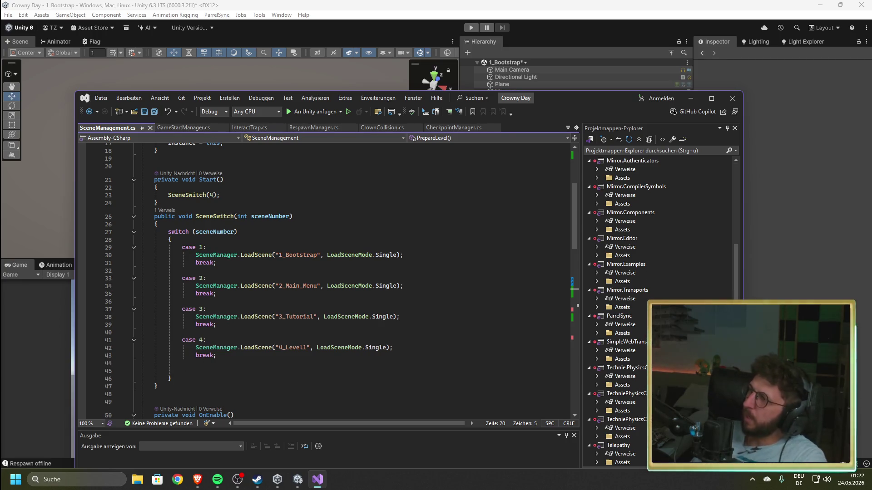
key("alt+Tab")
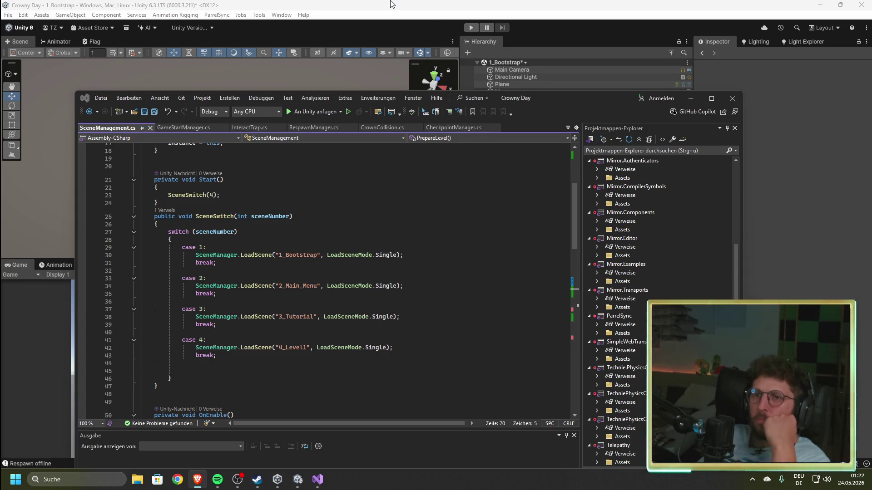
key("alt+Tab")
- Add a Scene Interest Management component to SceneManager via the 'sce' search, then consult Mirror's docs on it
left_click(533, 107)
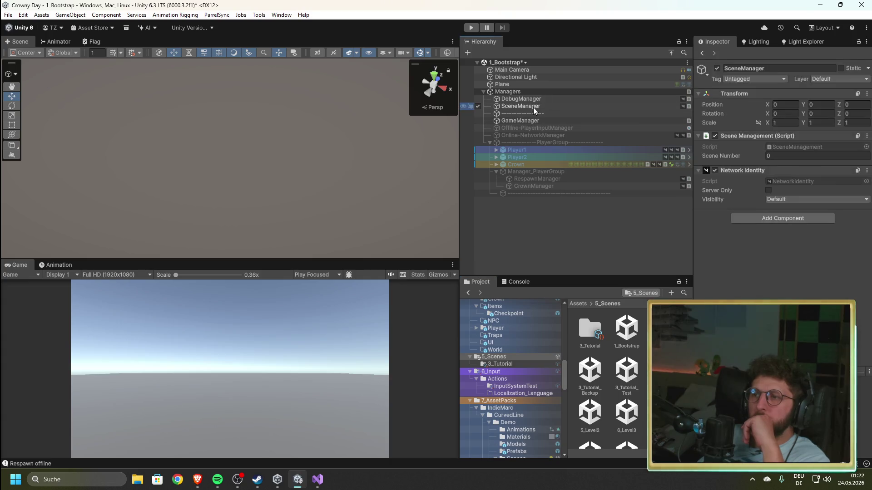
left_click(761, 222)
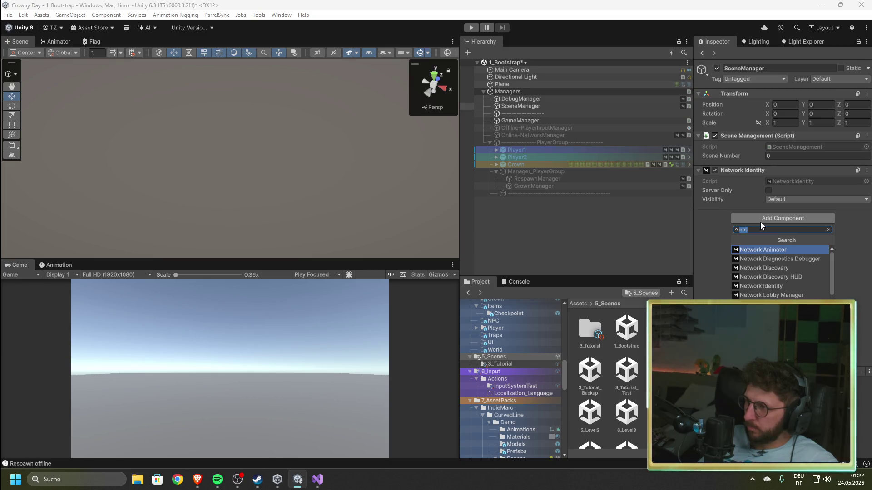
type("sce")
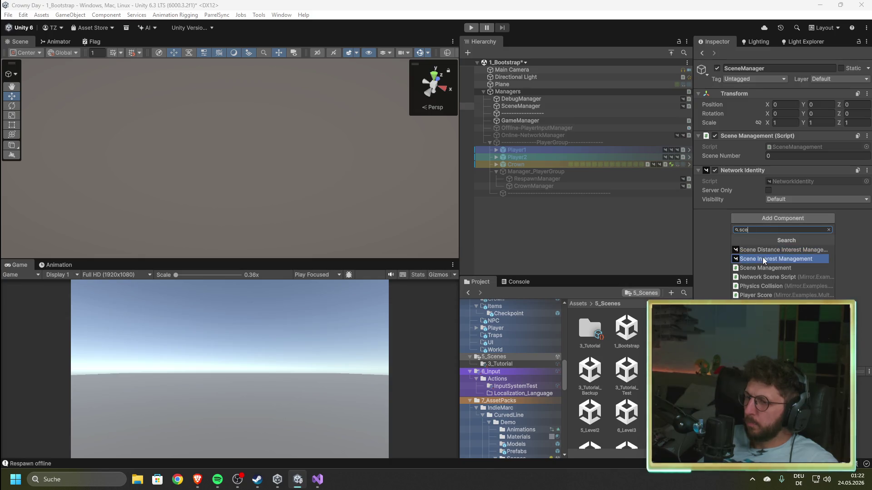
left_click(791, 258)
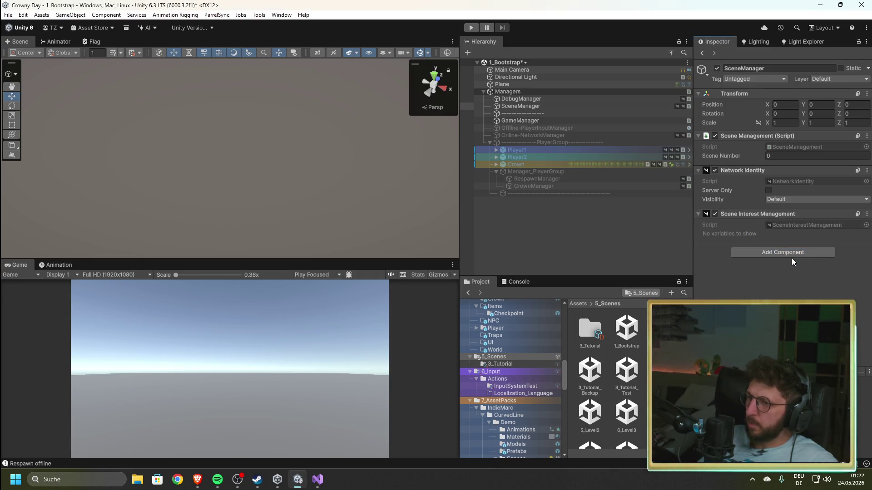
left_click(698, 216)
left_click(699, 215)
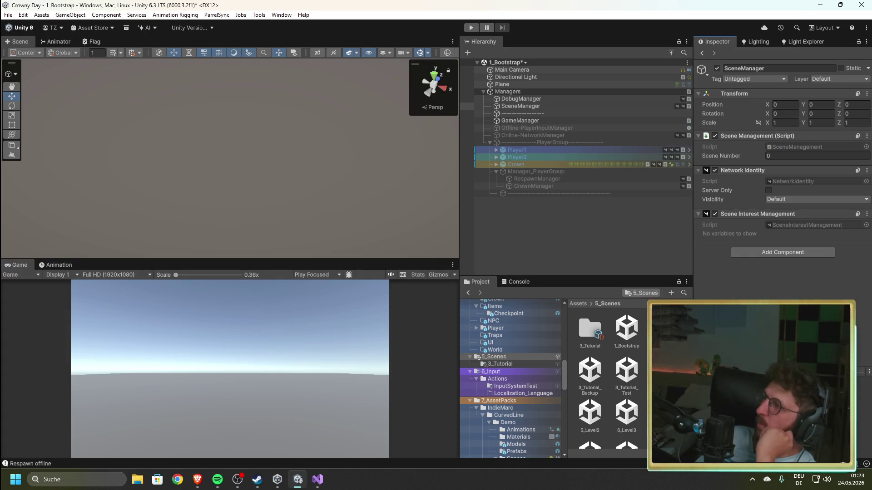
key("alt+Tab")
mouse_move(820, 120)
left_mouse_down()
mouse_move(809, 99)
mouse_move(520, 91)
mouse_move(701, 54)
left_mouse_up()
scroll(361, 263, "up", 3)
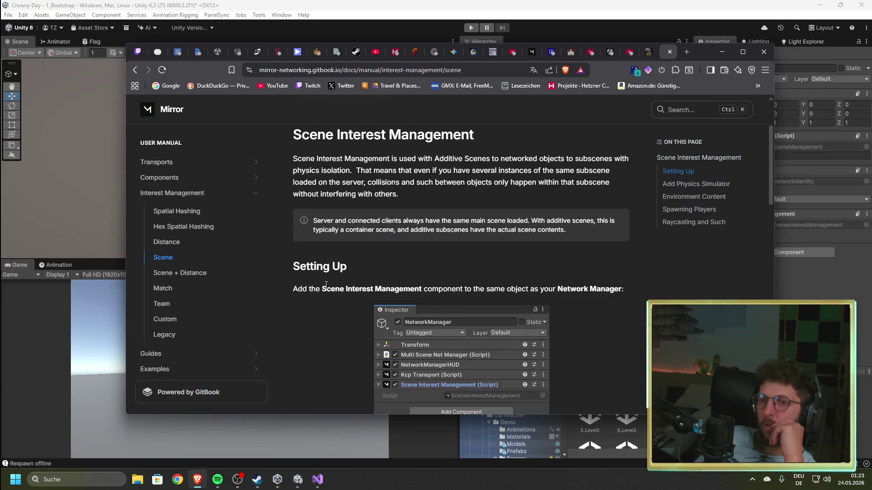
scroll(326, 286, "up", 2)
scroll(326, 285, "down", 4)
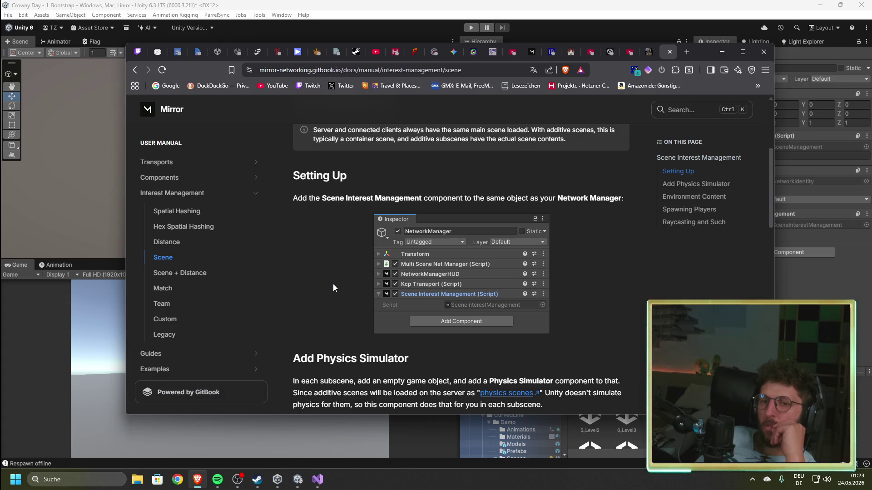
scroll(334, 284, "down", 4)
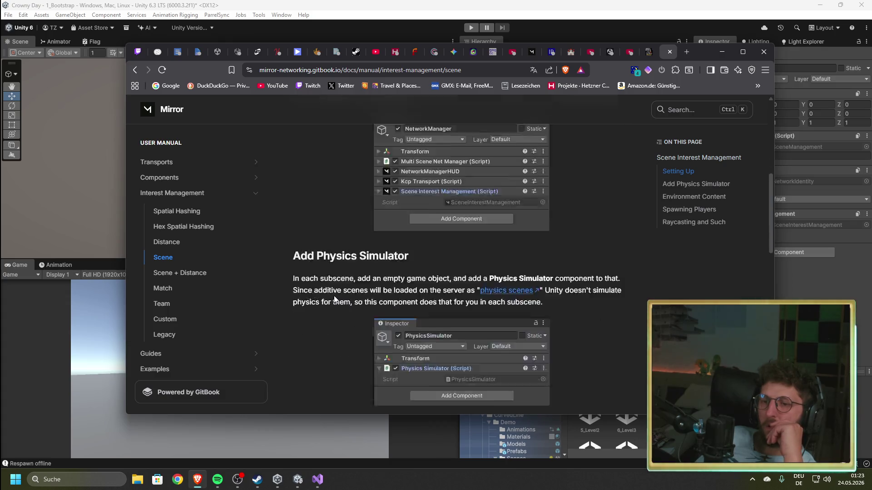
scroll(334, 297, "down", 4)
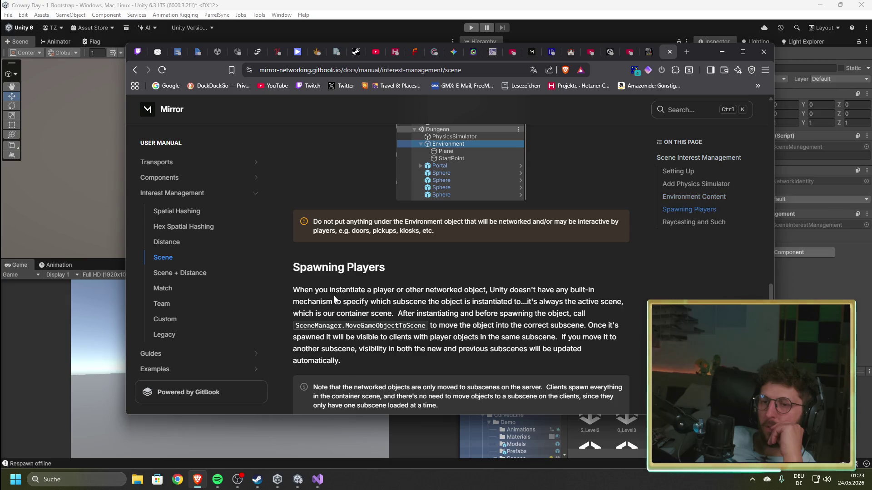
scroll(334, 298, "down", 4)
scroll(338, 314, "up", 4)
scroll(340, 320, "up", 3)
scroll(339, 323, "up", 5)
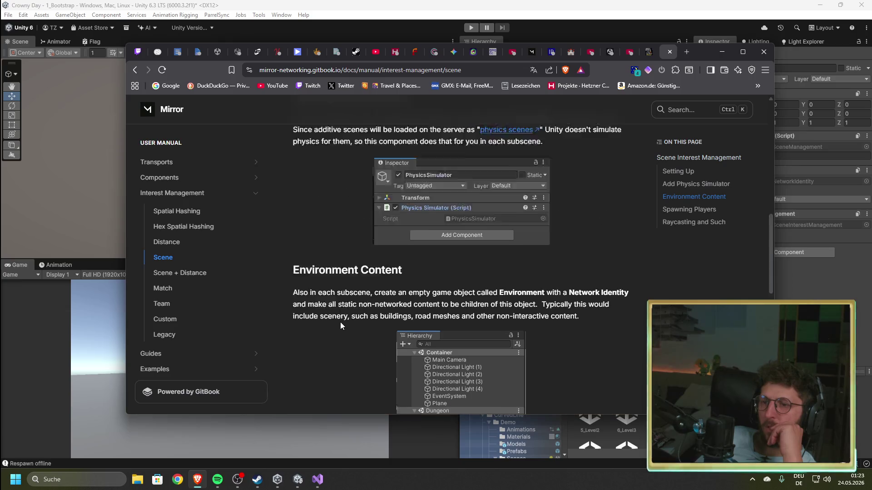
scroll(340, 322, "up", 3)
scroll(363, 265, "up", 3)
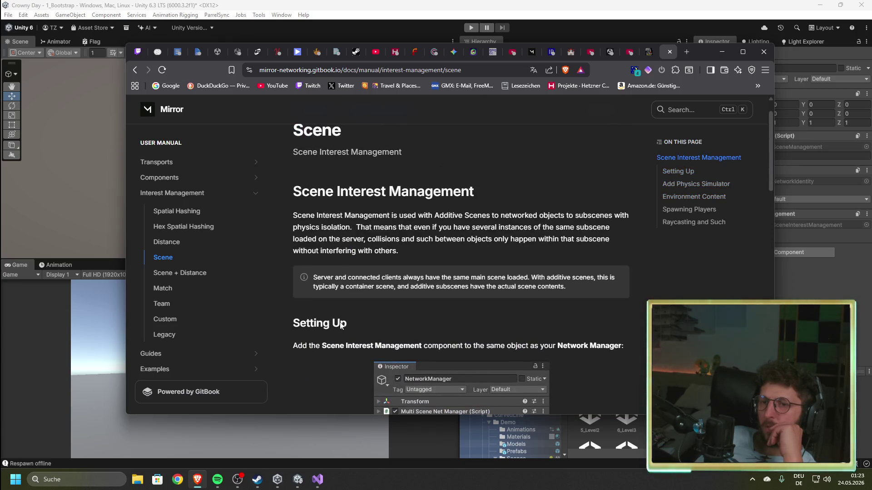
scroll(358, 299, "down", 4)
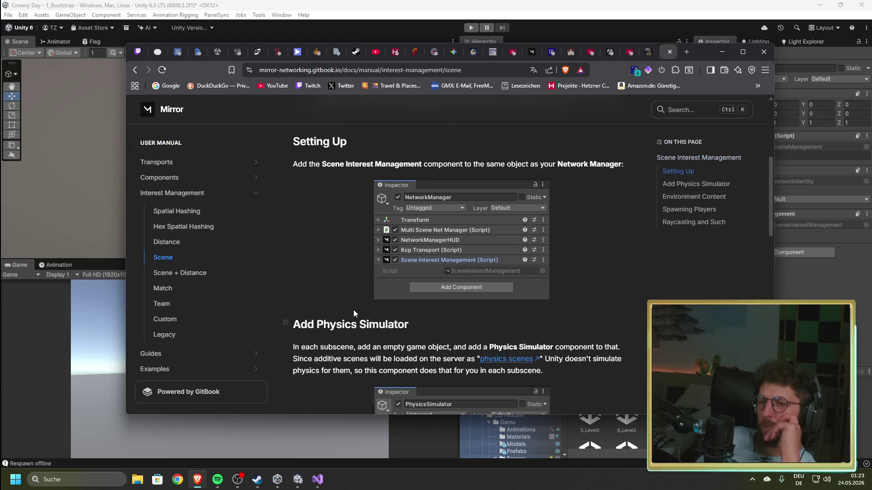
scroll(353, 314, "down", 3)
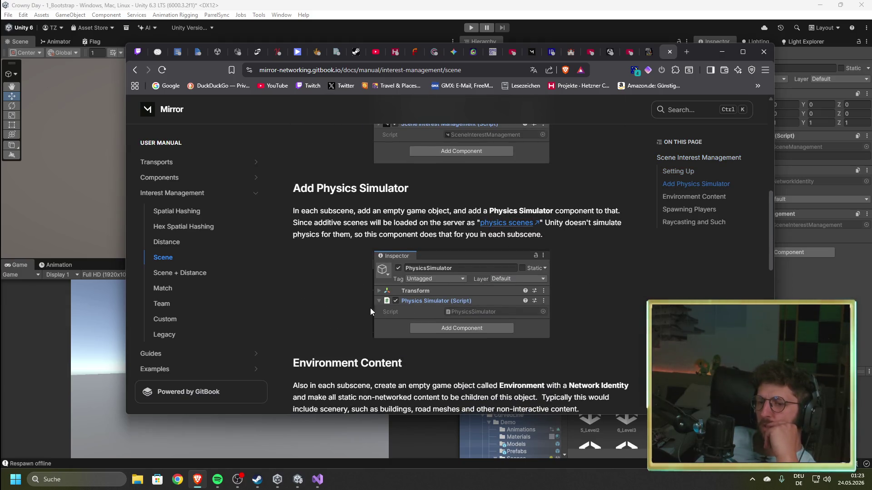
scroll(355, 309, "down", 2)
scroll(354, 307, "up", 1)
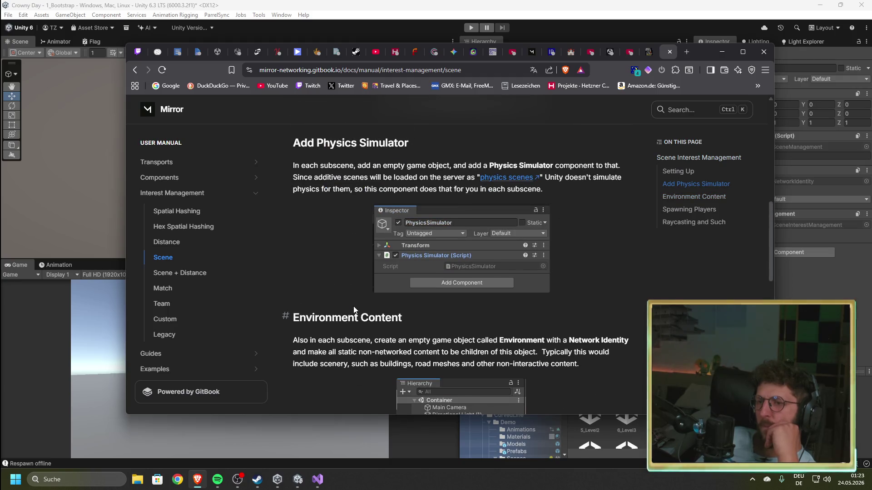
left_click(722, 52)
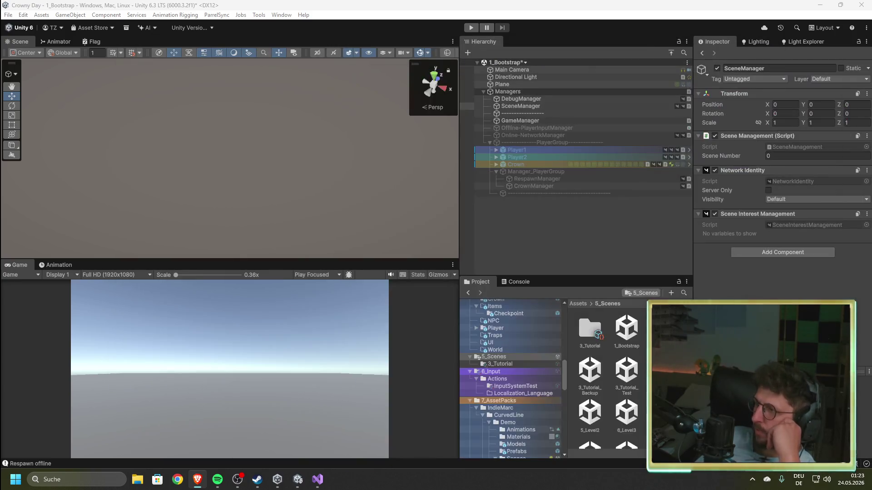
- Remove the Scene Interest Management component, then view Online-NetworkManager's offline and online scene settings
left_click(866, 214)
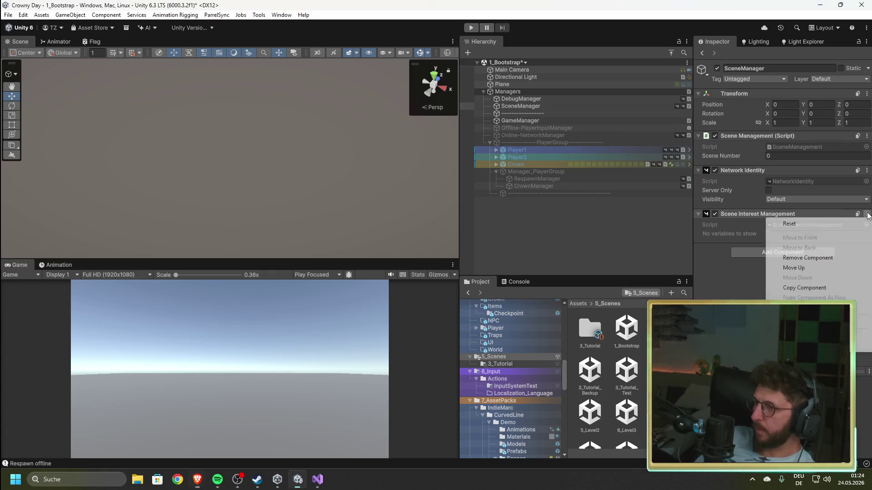
left_click(805, 259)
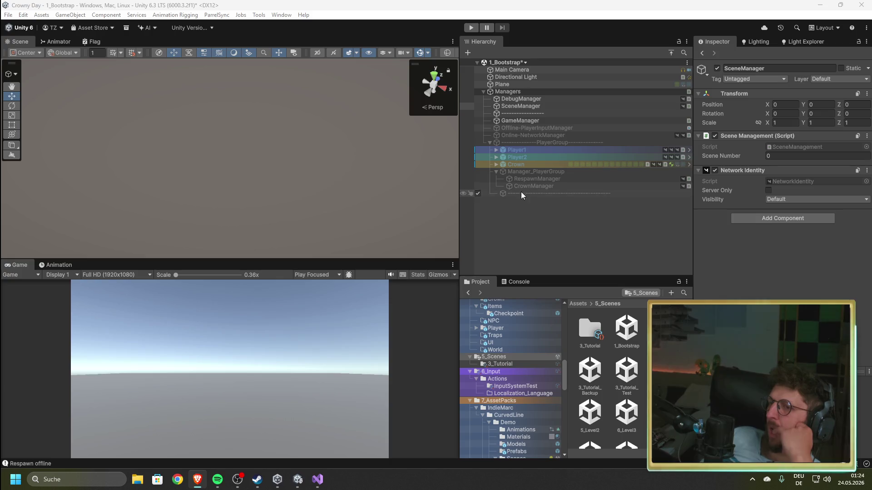
left_click(527, 134)
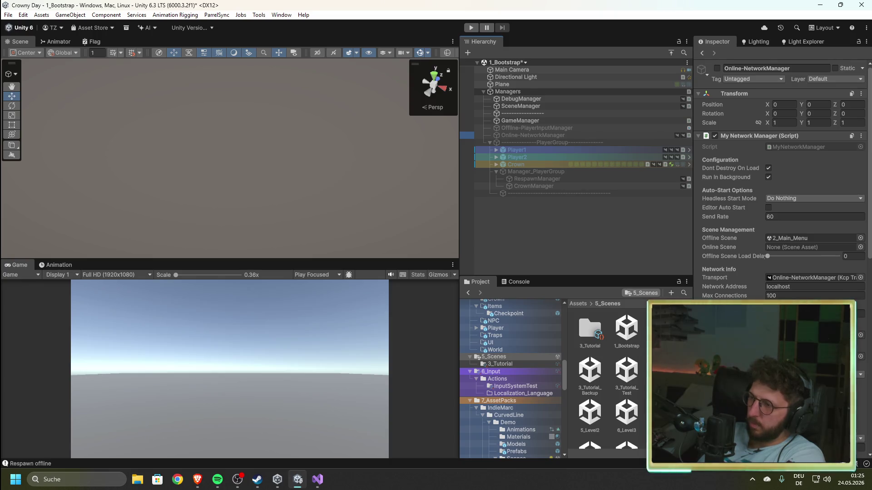
- Look over SceneManagement.cs, clear the Hierarchy selection so the Inspector is empty, and raise the code window
left_click(315, 485)
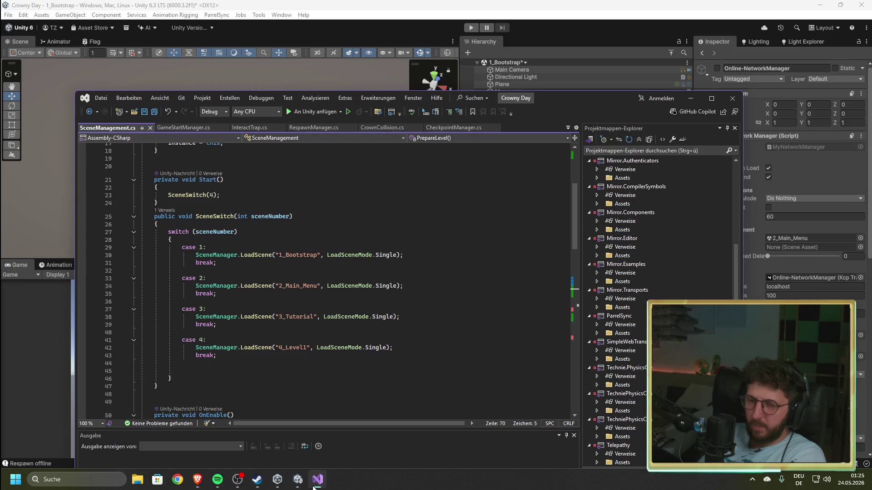
left_click(314, 487)
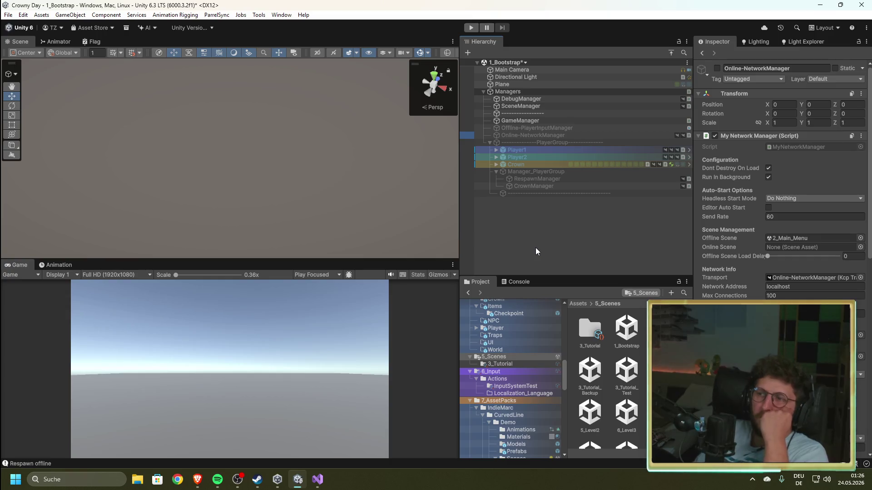
left_click(527, 254)
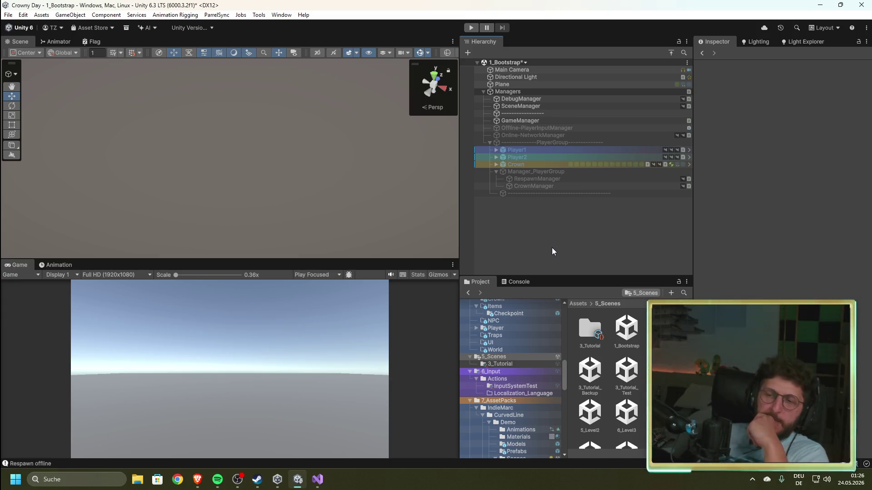
left_click(317, 479)
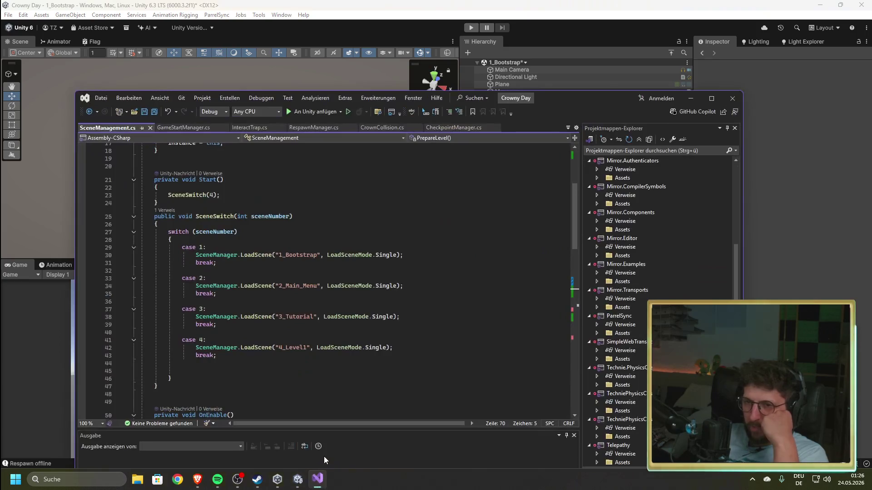
left_click_drag(569, 103, 573, 40)
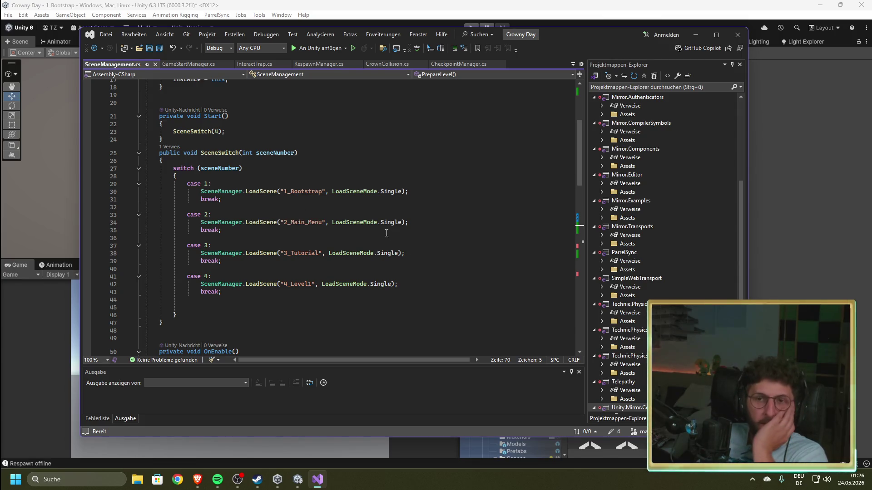
left_click(534, 5)
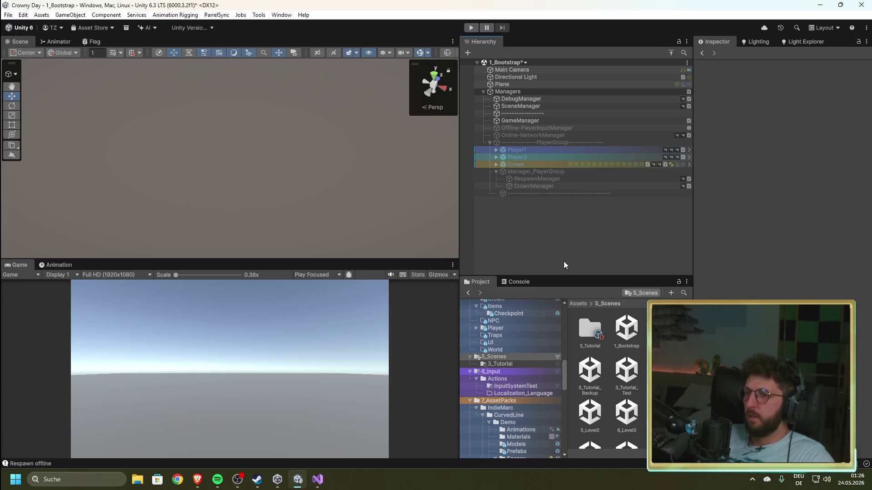
- Inspect Manager_PlayerGroup, RespawnManager, DebugManager and SceneManager, collapsing Manager_PlayerGroup along the way
left_click(553, 173)
left_click(555, 180)
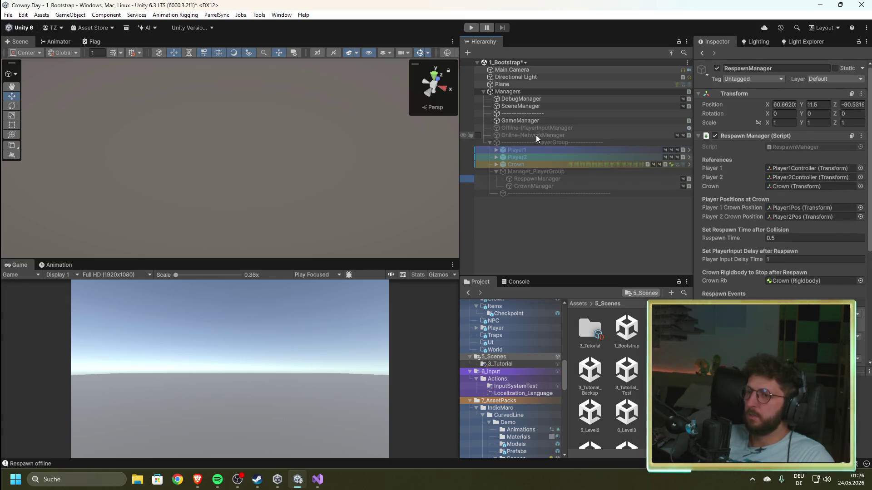
left_click(496, 173)
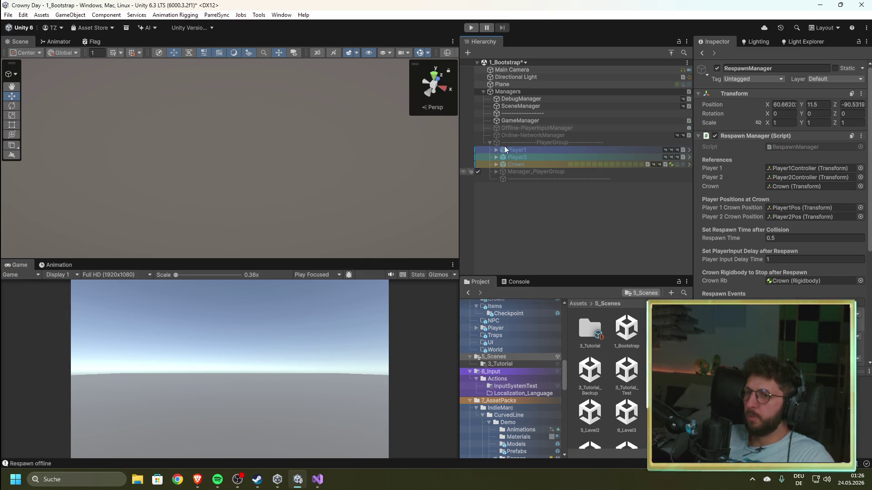
left_click(523, 98)
left_click(523, 107)
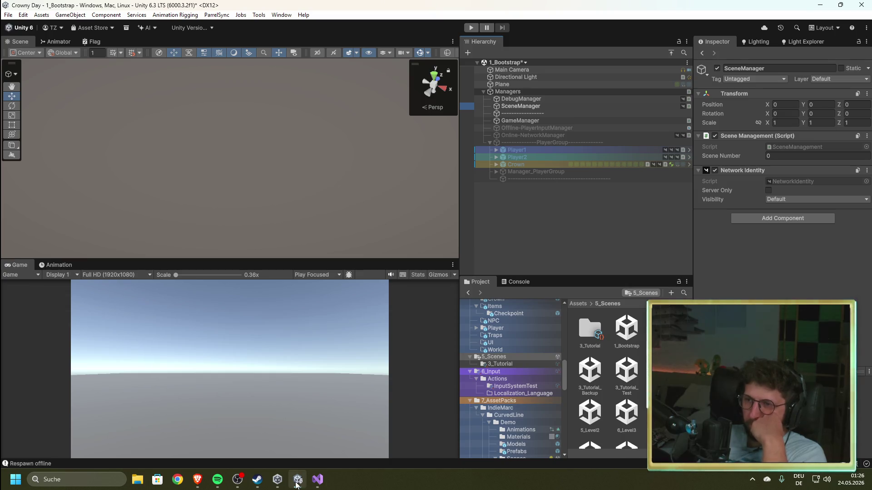
left_click(323, 482)
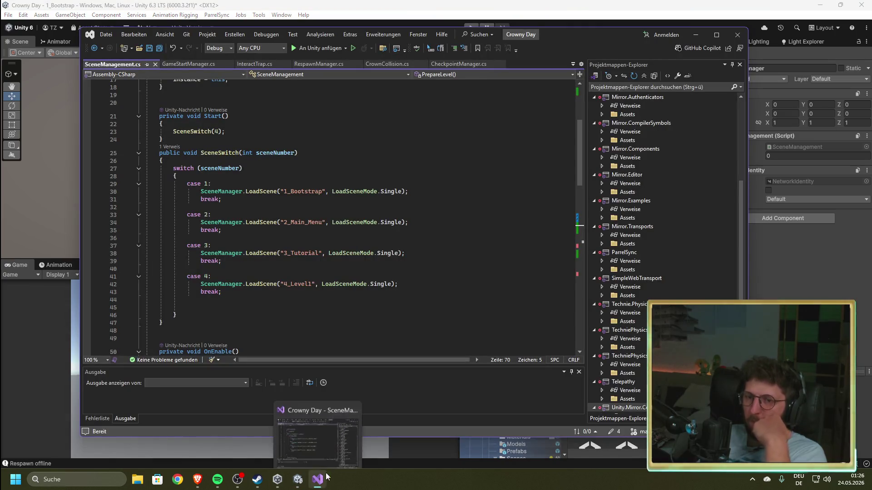
- Fold the PrepareLevel() method body in SceneManagement.cs and return to Unity
scroll(329, 329, "down", 11)
scroll(329, 328, "down", 2)
scroll(331, 327, "up", 2)
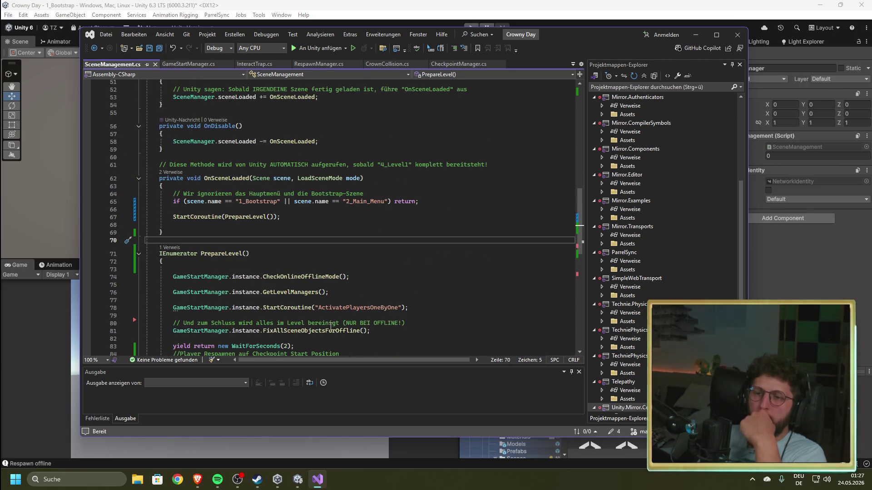
left_click(139, 255)
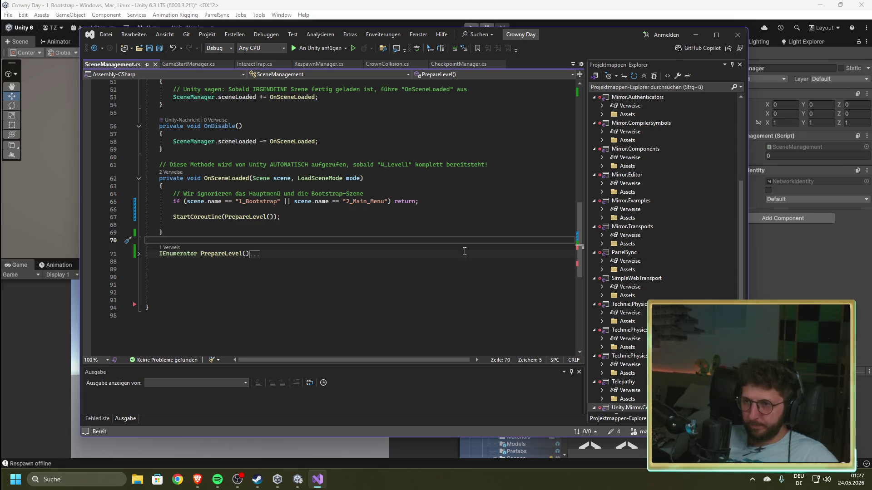
key("alt+Tab")
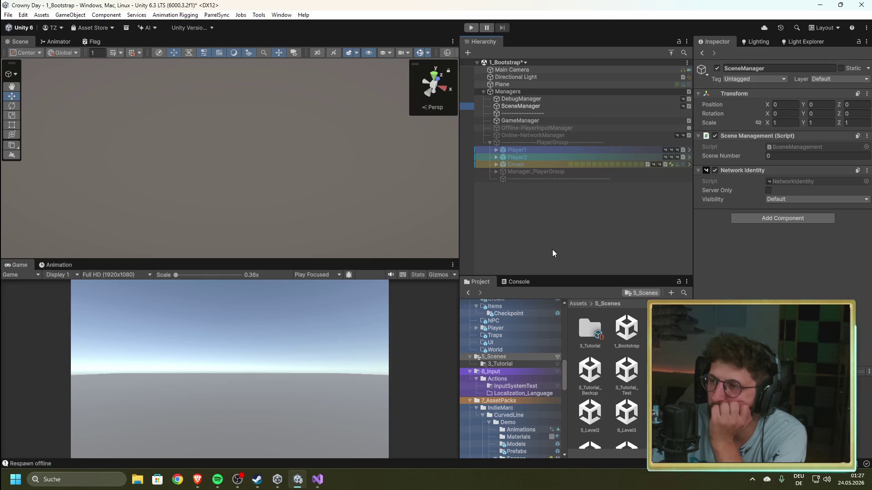
- After checking the browser, select GameManager to view its players list and tick Play Online
key("alt+Tab")
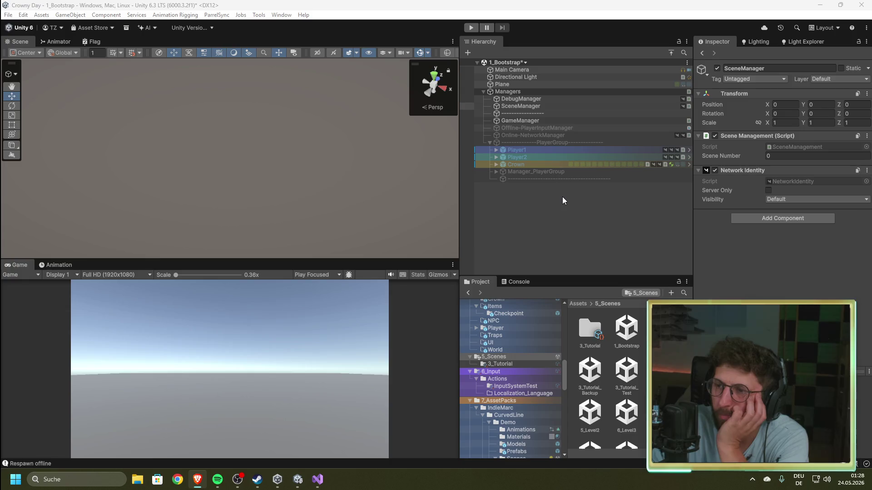
left_click(541, 120)
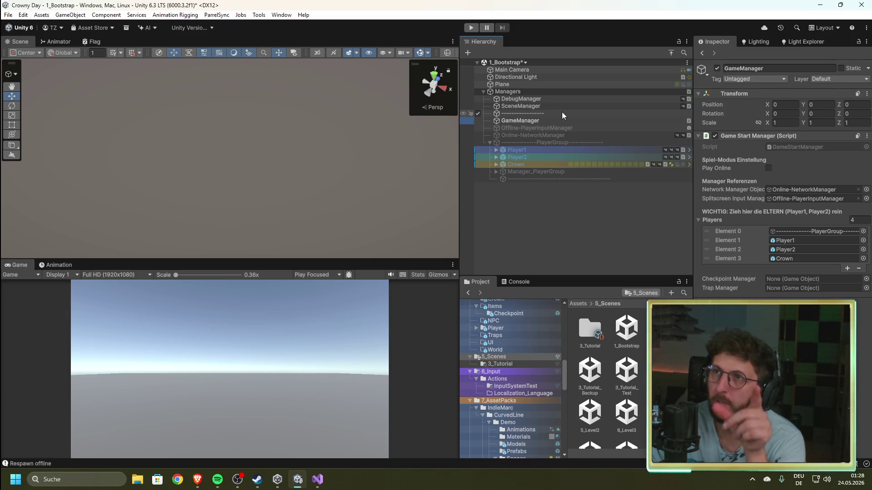
left_click(768, 168)
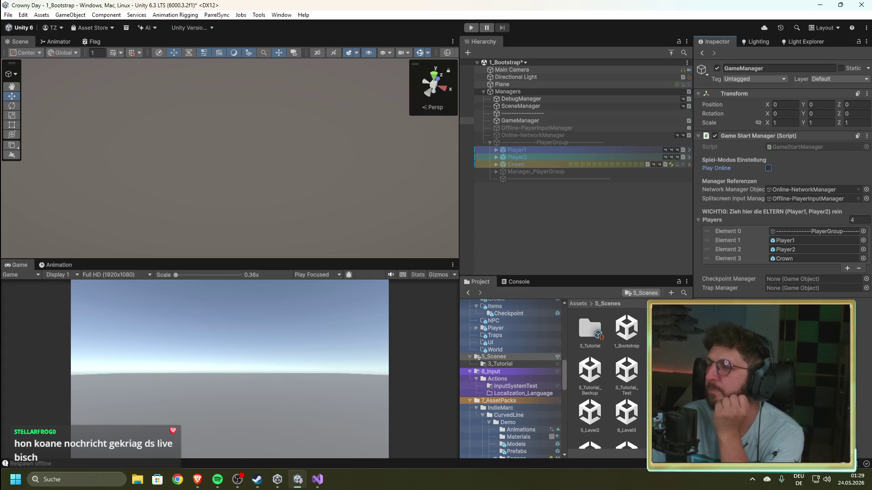
- Inspect PlayerGroup, clear the selection, and bring up GameStartManager.cs in Visual Studio
left_click(565, 219)
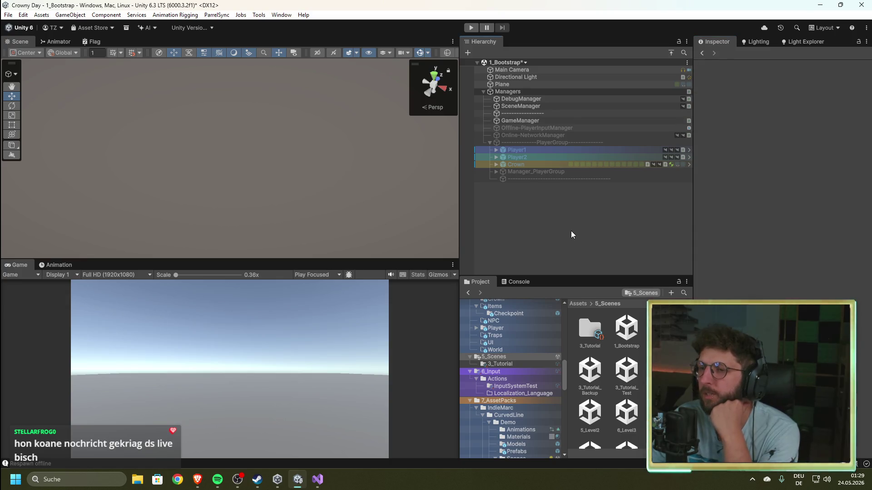
left_click(546, 152)
left_click(539, 144)
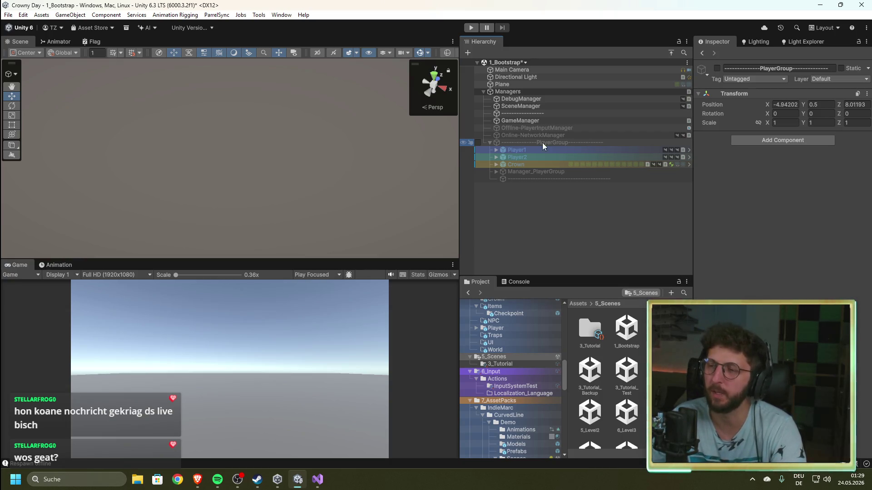
left_click(571, 238)
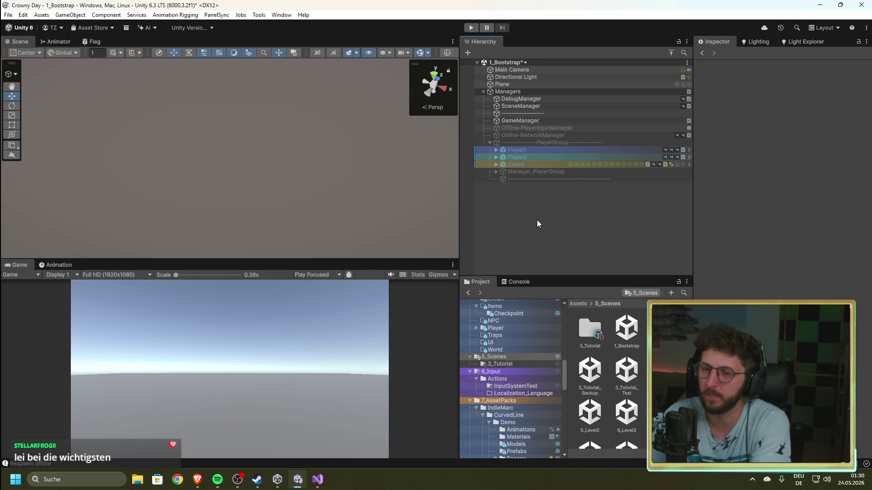
left_click(318, 480)
- Scroll through the currently open script in Visual Studio
scroll(254, 227, "up", 5)
scroll(265, 256, "up", 20)
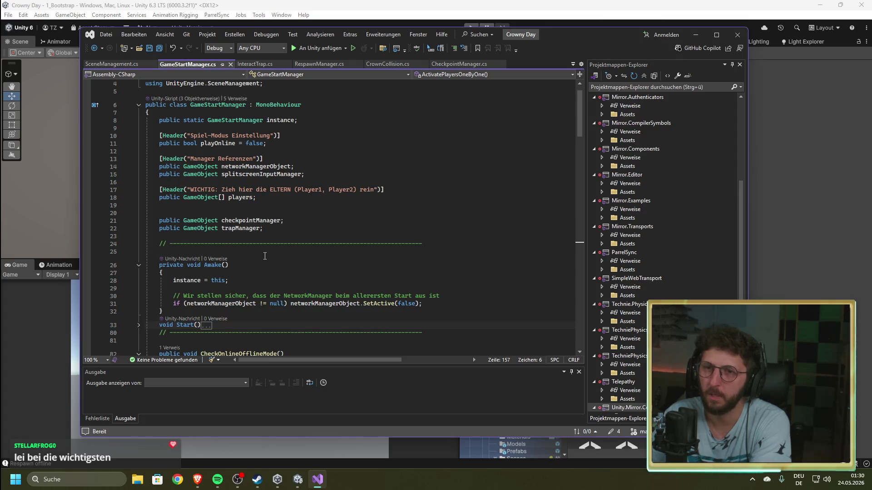
scroll(276, 208, "down", 4)
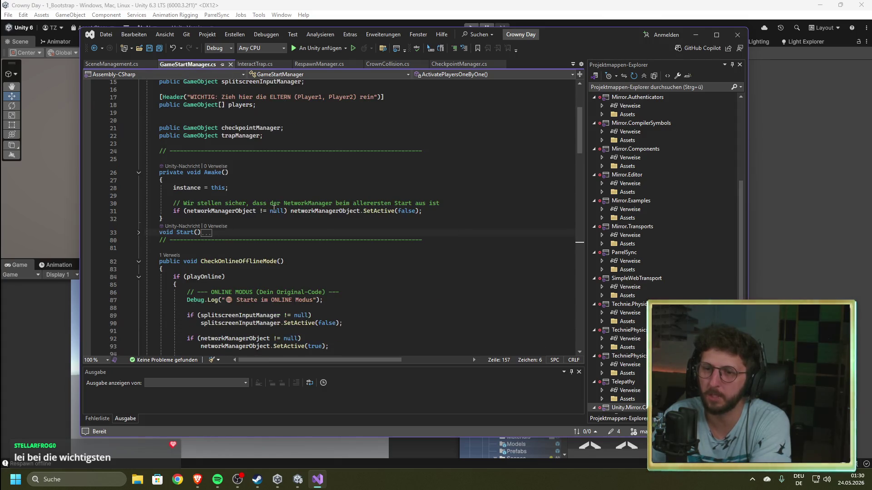
scroll(276, 208, "down", 4)
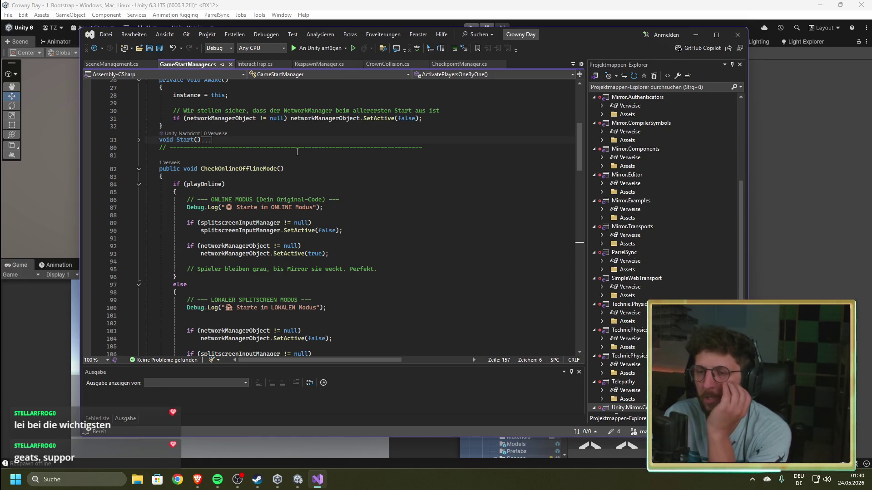
scroll(295, 151, "down", 12)
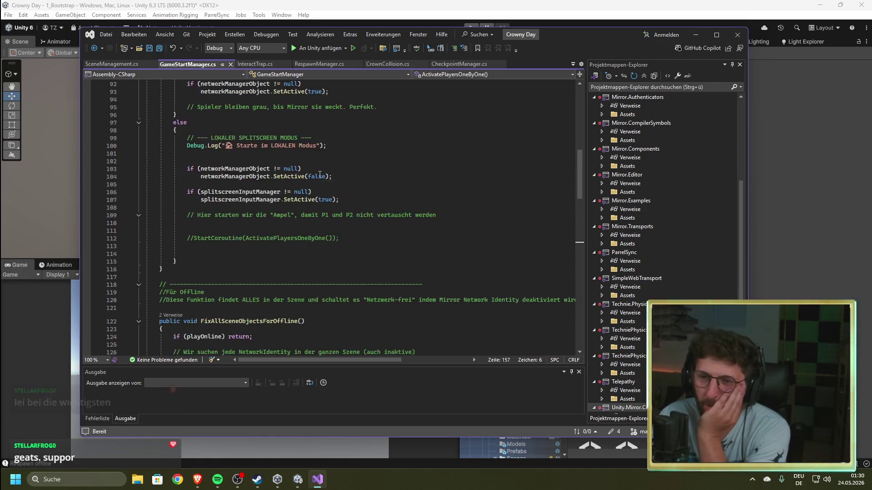
scroll(318, 175, "down", 4)
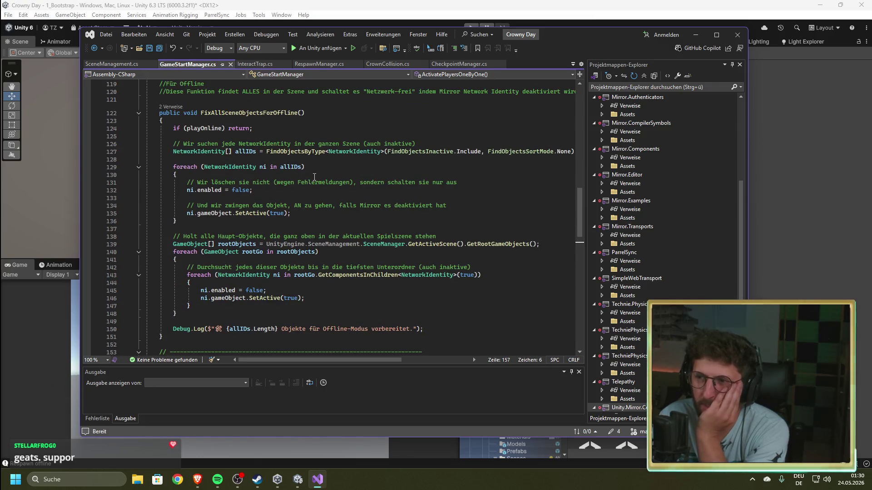
scroll(315, 177, "down", 10)
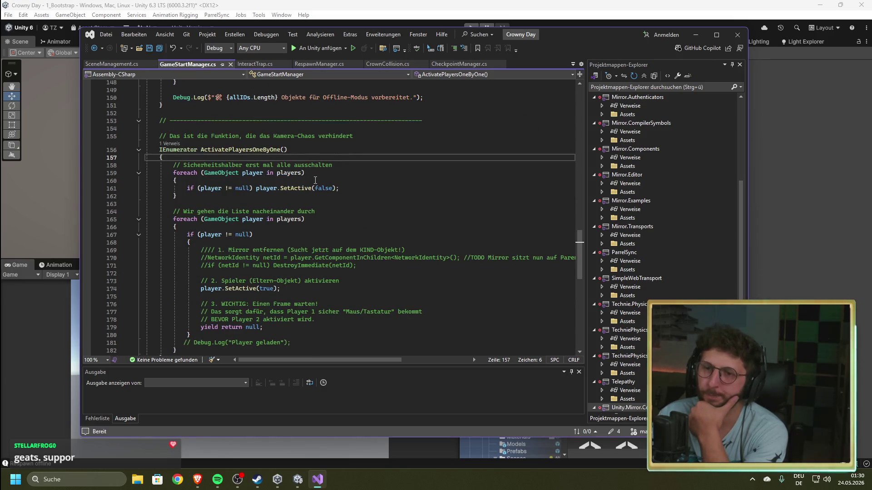
scroll(315, 178, "down", 8)
scroll(315, 180, "down", 3)
- Switch to SceneManagement.cs and unfold the PrepareLevel() coroutine below OnSceneLoaded
key("ctrl+Tab")
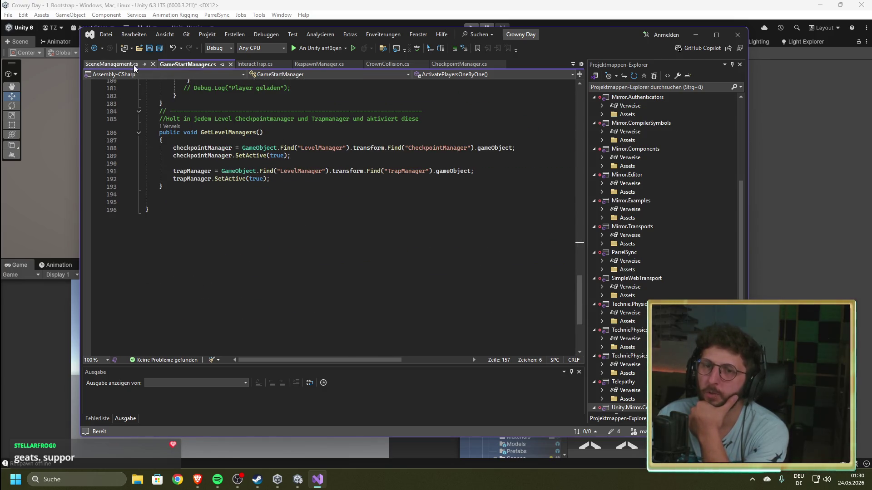
scroll(315, 196, "up", 5)
scroll(309, 227, "down", 6)
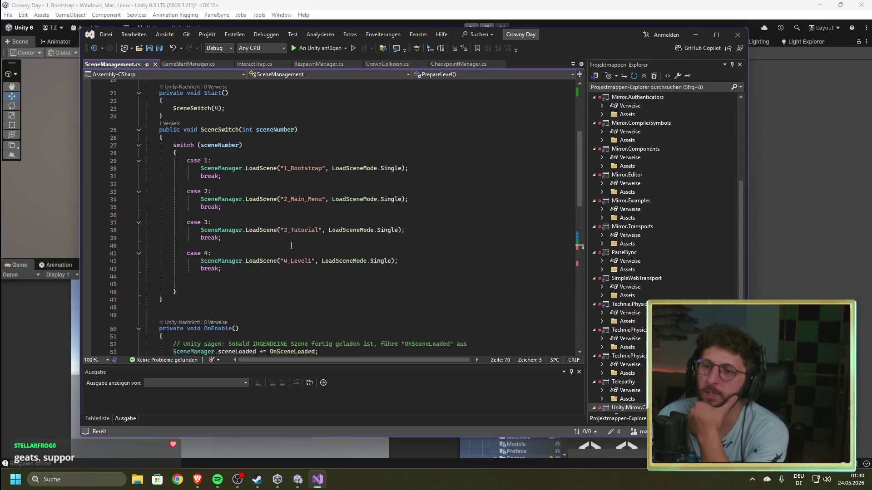
scroll(307, 249, "down", 3)
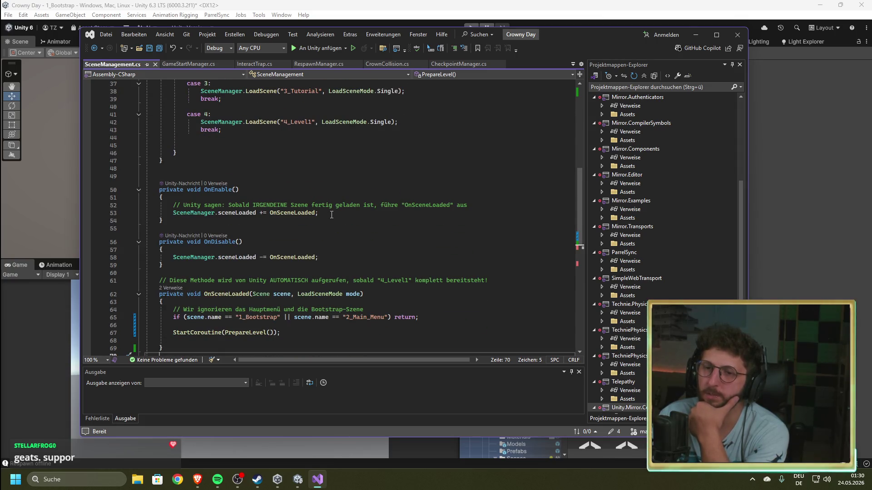
scroll(279, 211, "down", 3)
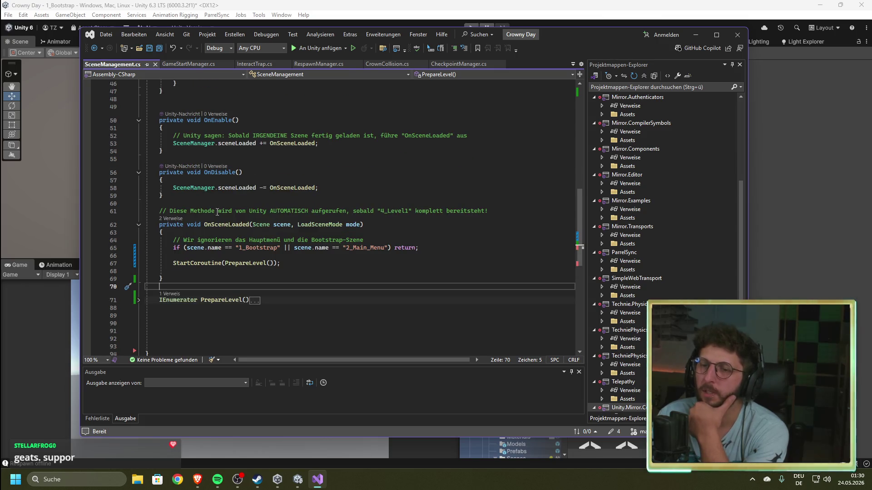
scroll(228, 243, "down", 1)
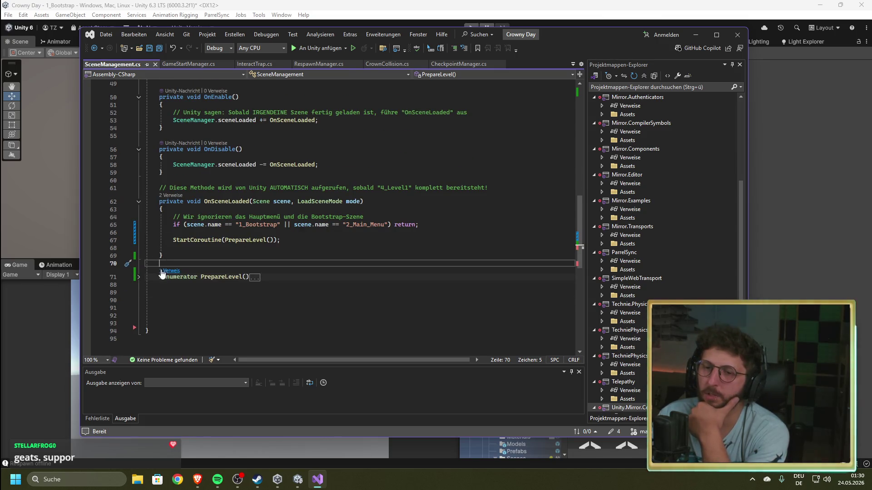
left_click(139, 277)
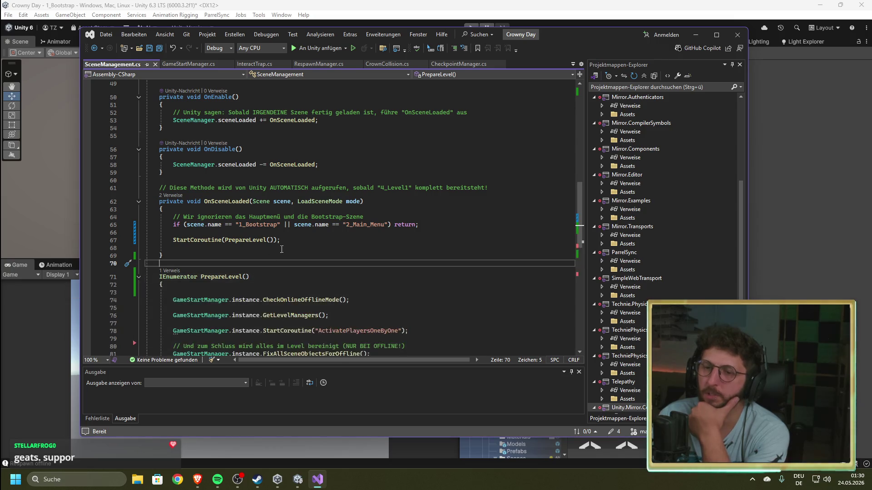
- Highlight PrepareLevel's CheckOnlineOfflineMode, GetLevelManagers, ActivatePlayersOneByOne, FixAllSceneObjectsForOffline and Respawn calls in turn
scroll(295, 247, "down", 3)
mouse_move(349, 208)
left_mouse_down()
mouse_move(173, 208)
mouse_move(146, 230)
mouse_move(154, 223)
left_mouse_up()
left_click_drag(350, 208, 173, 208)
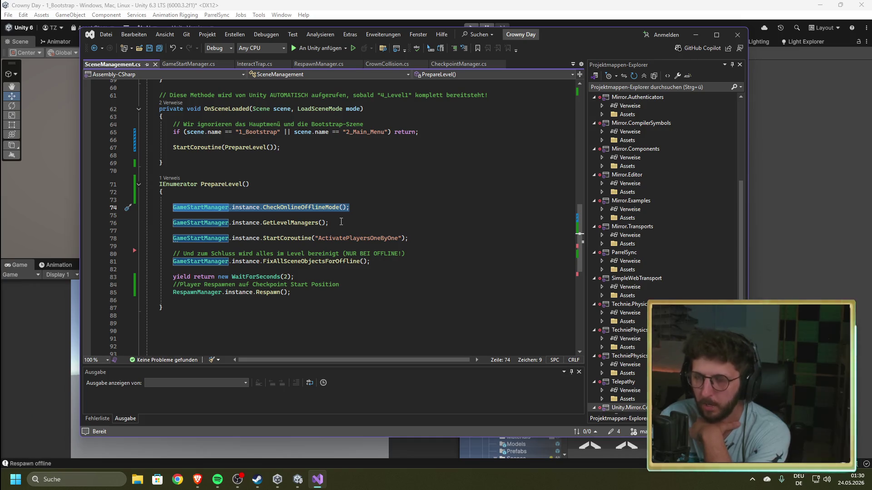
left_click_drag(341, 225, 169, 223)
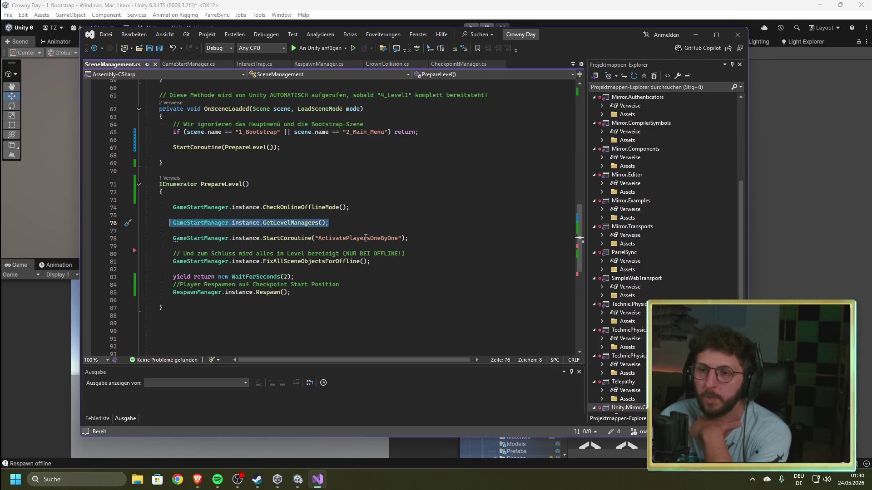
left_click_drag(420, 239, 174, 239)
mouse_move(174, 240)
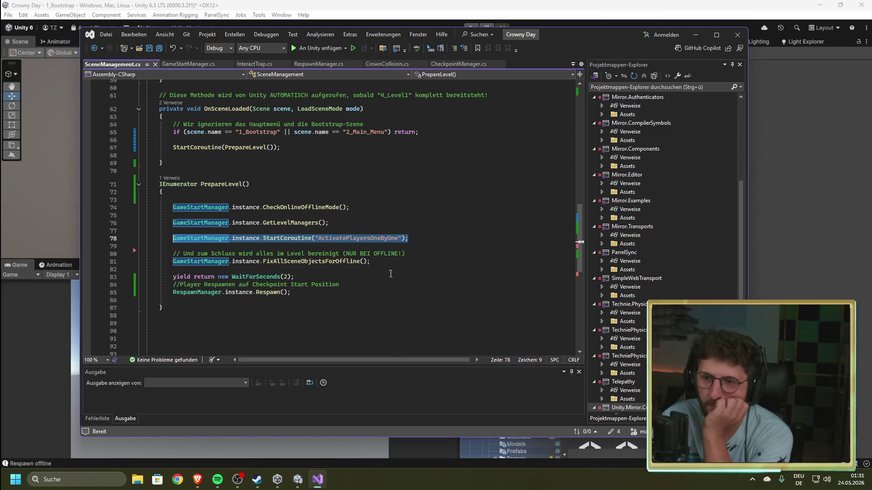
left_click_drag(371, 262, 173, 262)
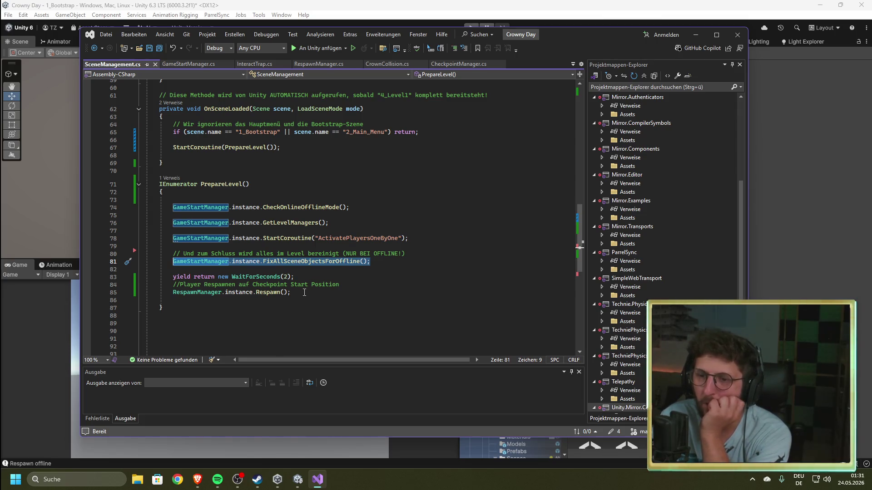
left_click_drag(302, 296, 173, 293)
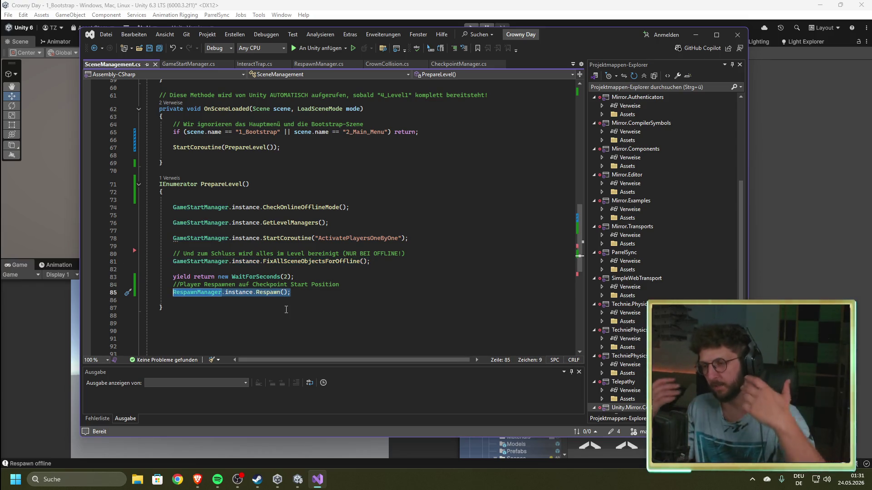
- Glance back at the top of SceneManagement.cs, then return to the Unity editor
left_click(469, 6)
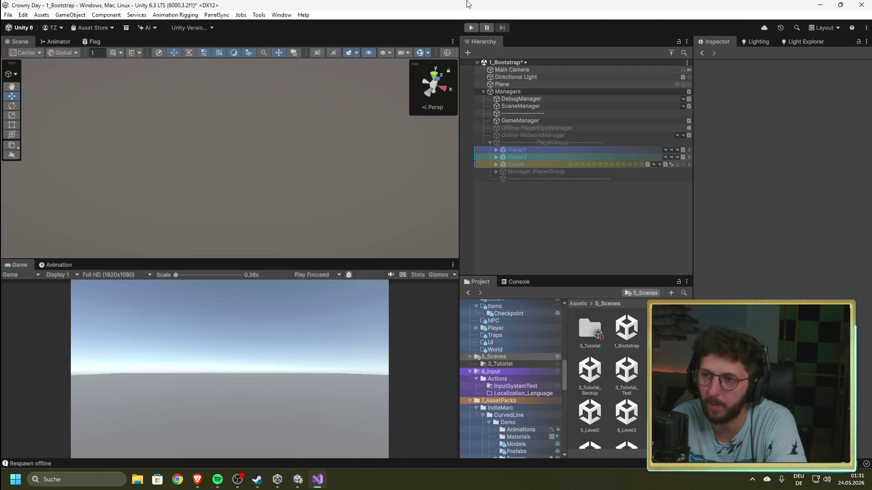
left_click(318, 479)
scroll(285, 266, "up", 10)
scroll(285, 266, "up", 5)
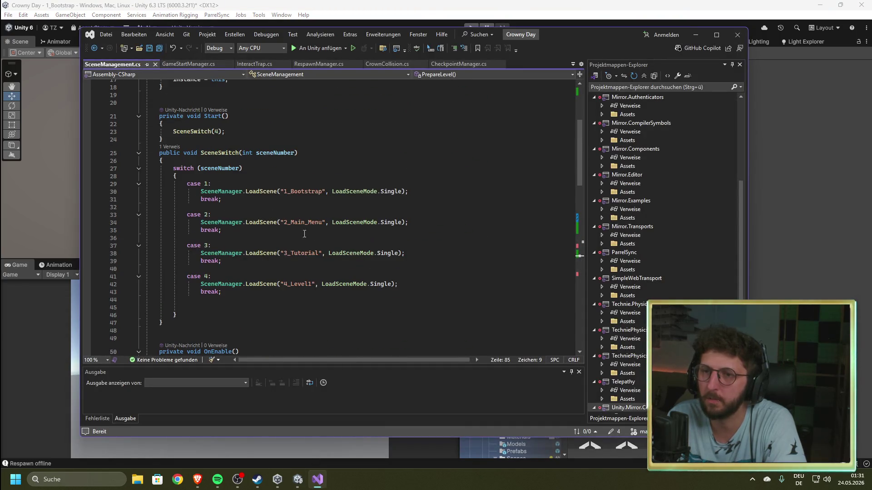
left_click(450, 4)
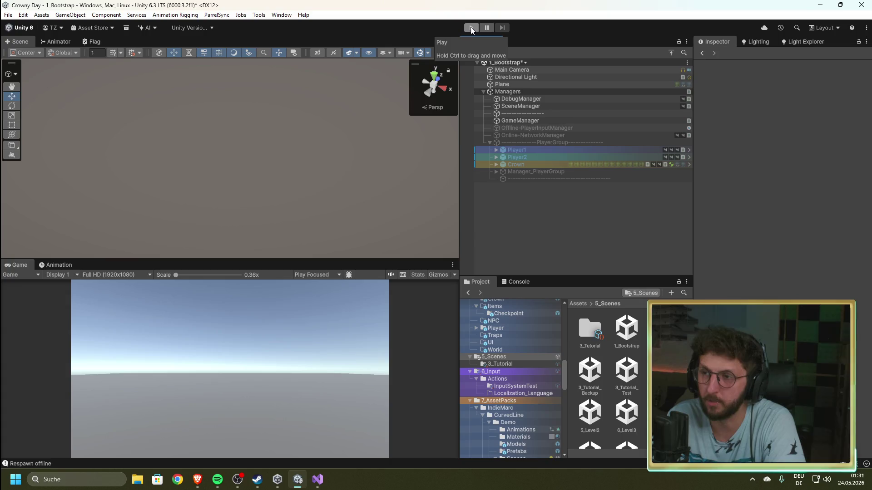
- Play from 1_Bootstrap until 4_Level1 loads with both players at the start, then restart play
left_click(471, 26)
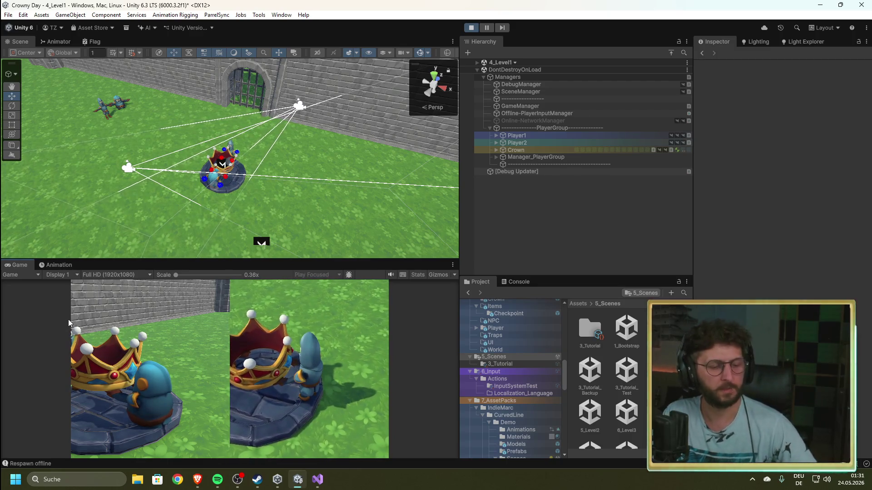
left_click(471, 27)
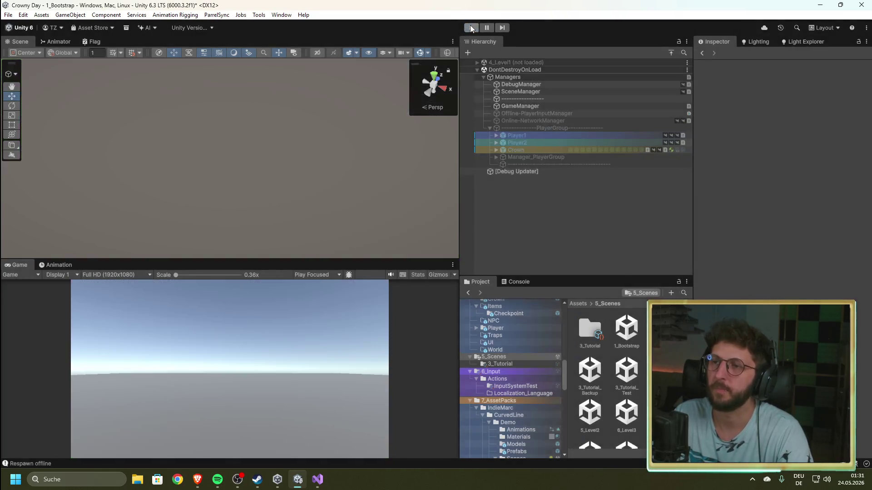
left_click(472, 28)
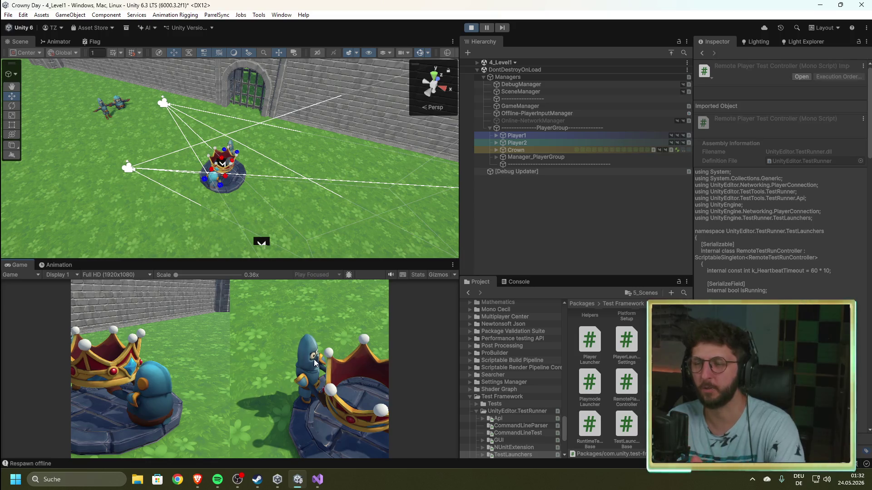
- Stop, replay once more to retest the 4_Level1 load, then stop back on 1_Bootstrap
left_click(471, 28)
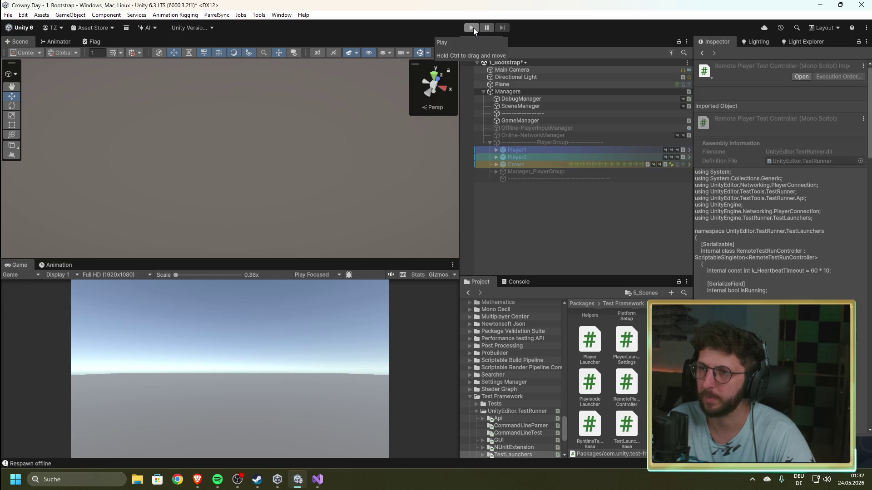
left_click(472, 28)
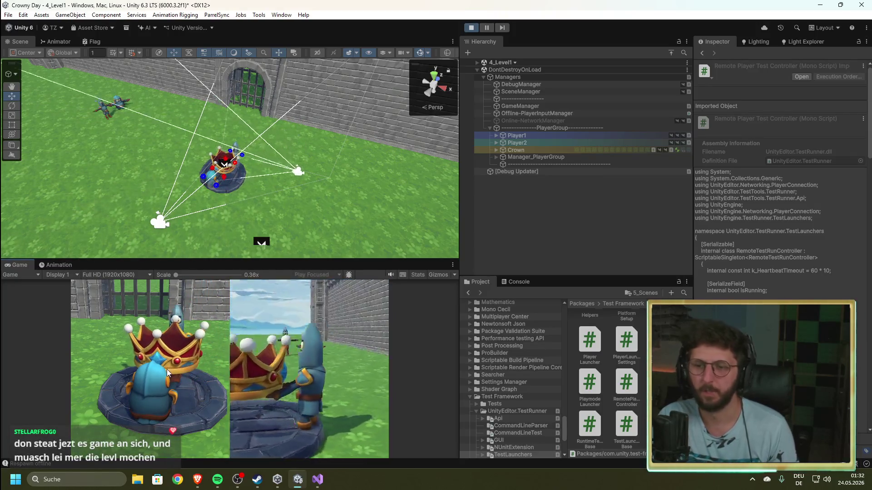
left_click(472, 27)
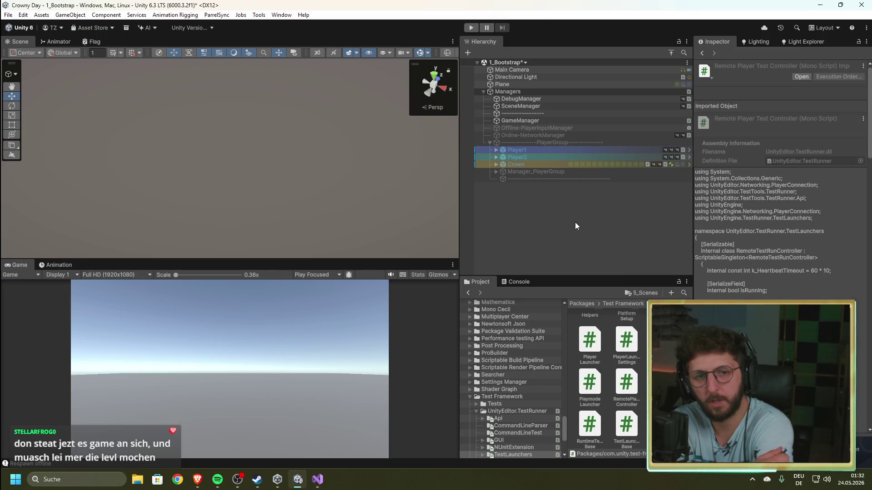
left_click(574, 232)
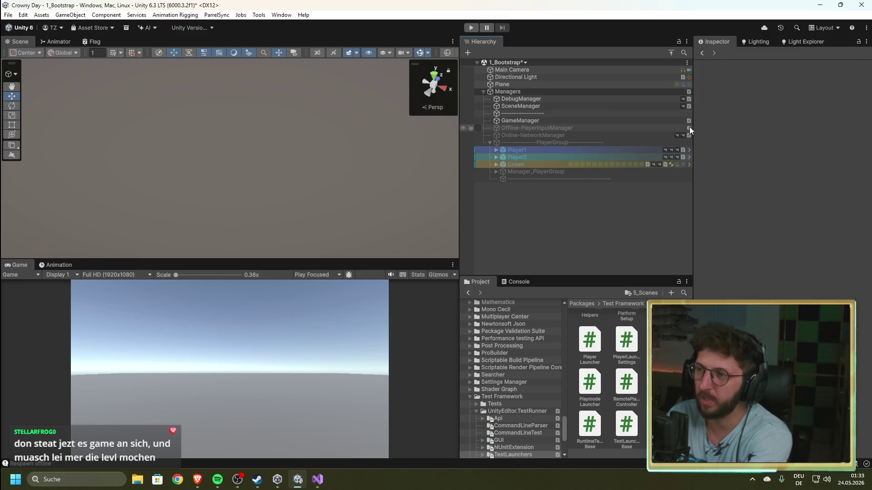
- Inspect the SceneManager, DebugManager and GameManager components, then deselect to empty the Inspector
left_click(672, 108)
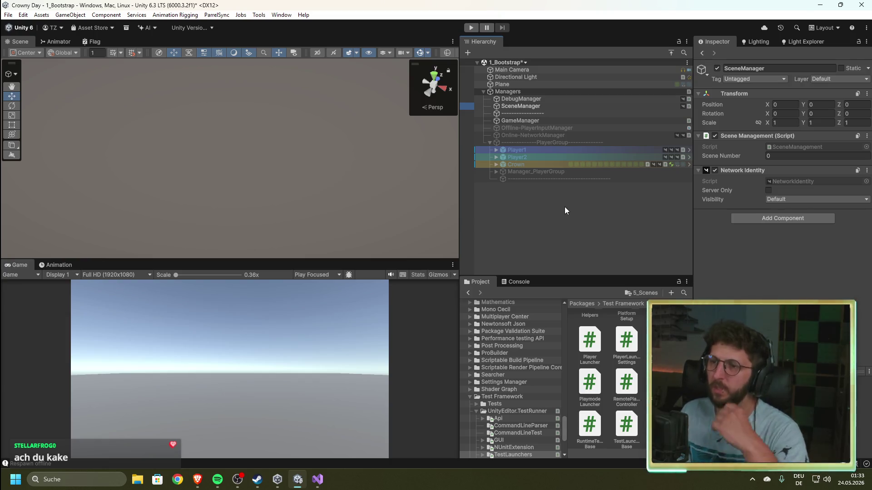
left_click(531, 97)
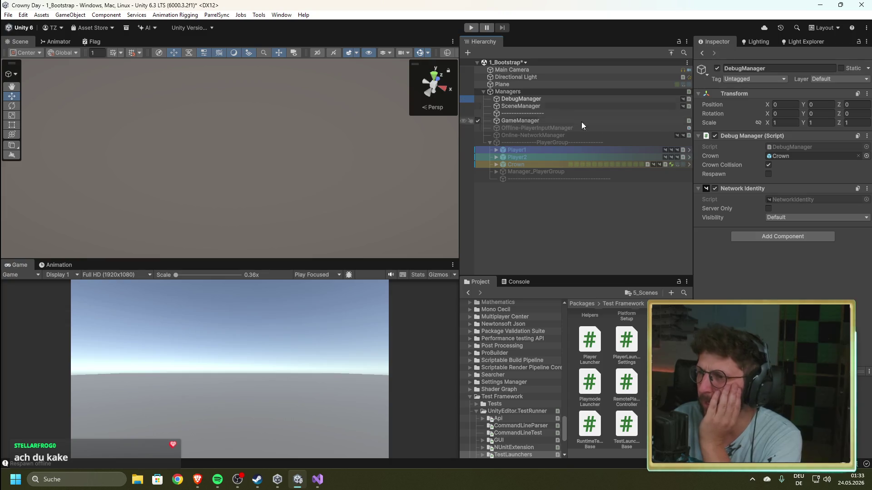
left_click(530, 121)
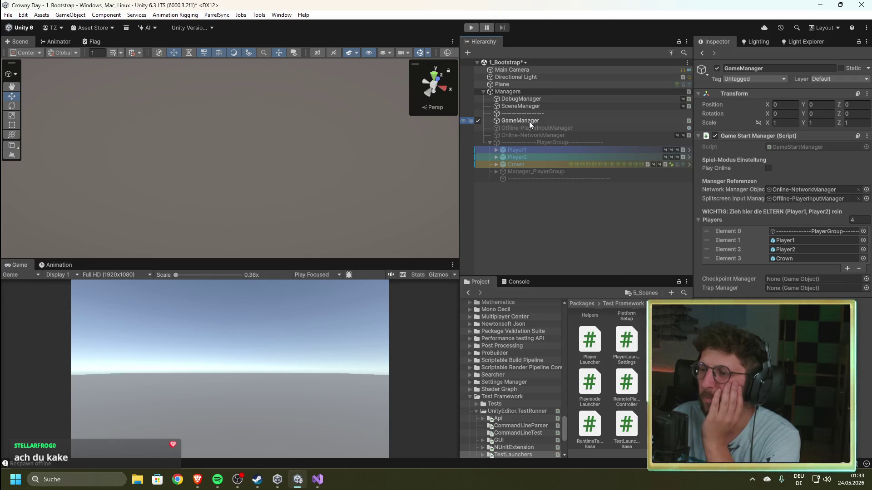
left_click(538, 223)
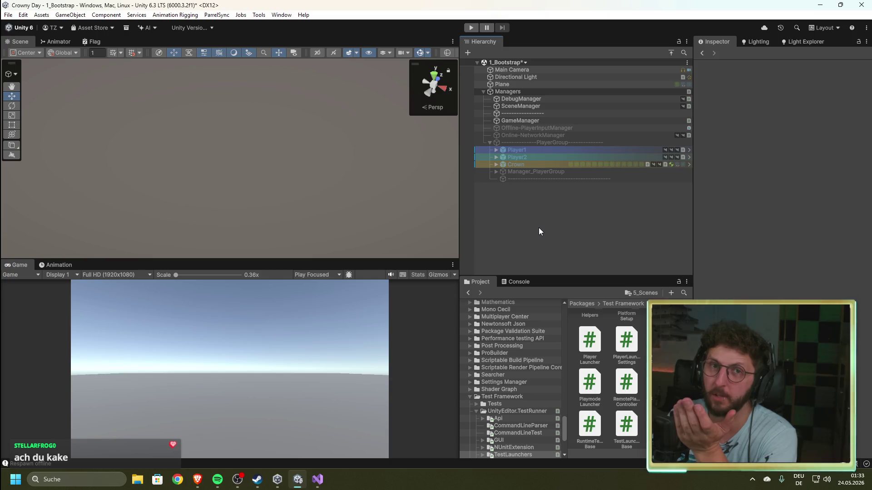
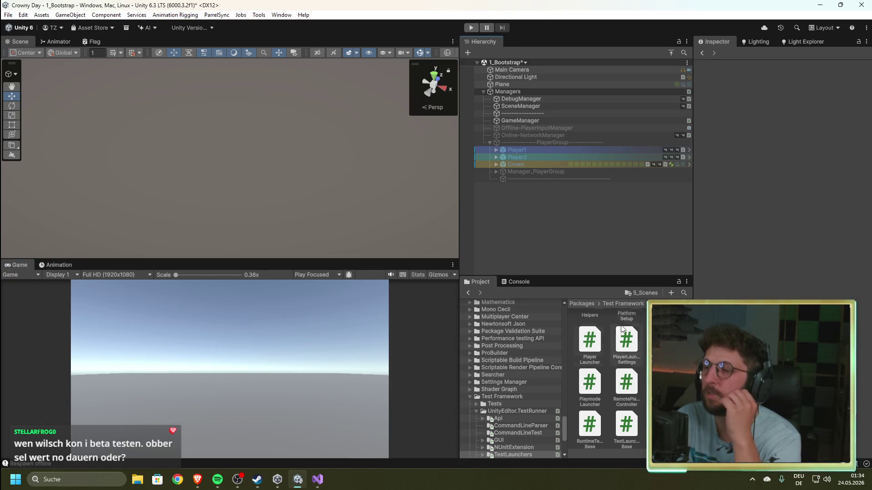
- Open the 3_Tutorial_Backup scene from 5_Scenes, answer the 1_Bootstrap save prompt, and orbit out to a wide view
left_click(643, 293)
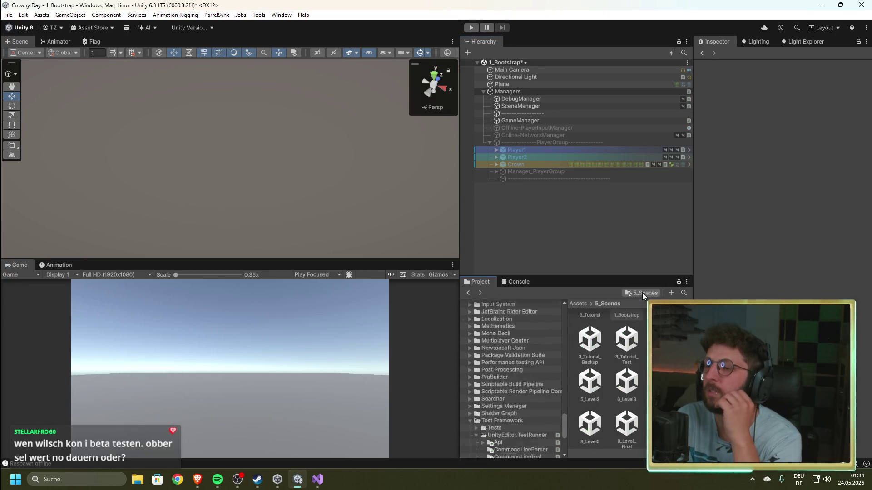
double_click(598, 342)
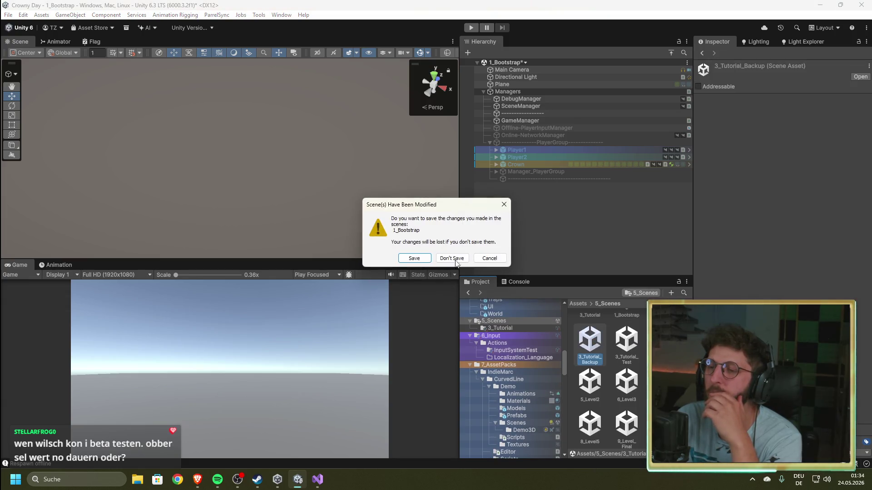
left_click(411, 257)
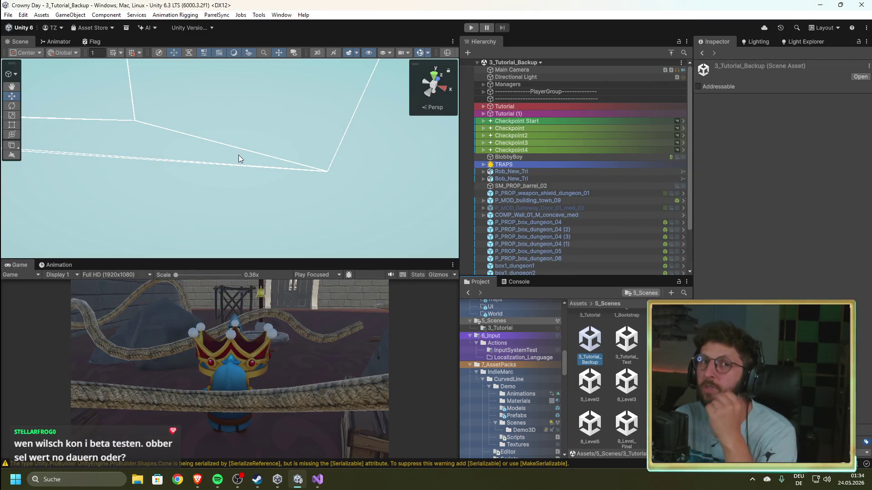
mouse_move(239, 170)
left_mouse_down()
mouse_move(289, 148)
mouse_move(239, 94)
mouse_move(126, 92)
mouse_move(155, 87)
mouse_move(136, 91)
mouse_move(159, 113)
mouse_move(500, 136)
mouse_move(462, 119)
mouse_move(450, 99)
mouse_move(579, 105)
mouse_move(542, 93)
mouse_move(516, 122)
mouse_move(443, 159)
mouse_move(513, 113)
mouse_move(516, 126)
mouse_move(465, 121)
left_mouse_up()
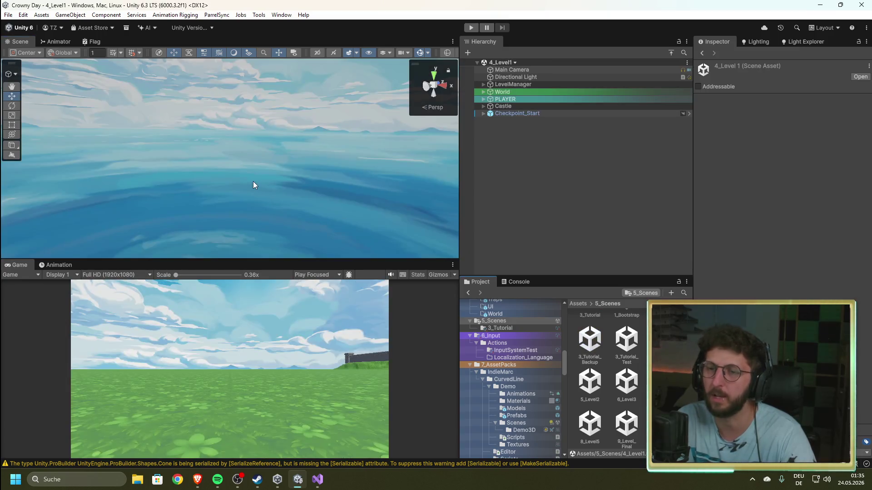
mouse_move(252, 181)
left_mouse_down()
mouse_move(214, 253)
mouse_move(389, 136)
left_mouse_up()
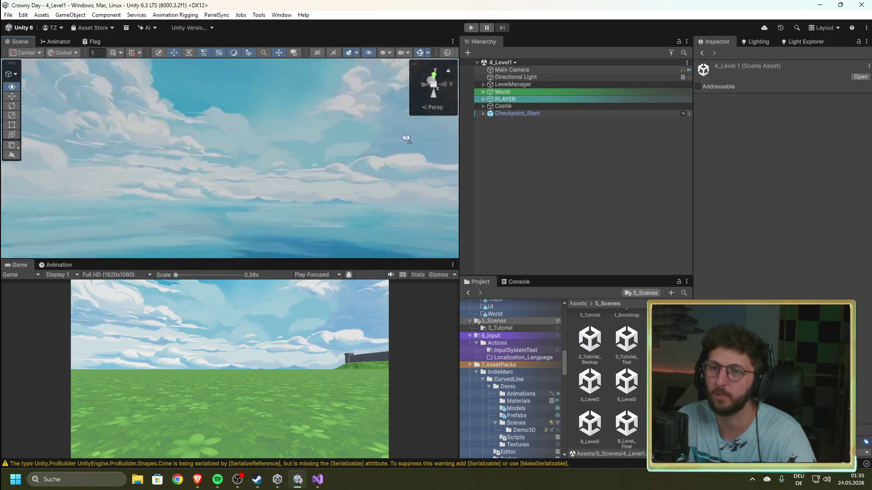
- Frame and orbit around PLAYER at the castle spawn, then select the 3_Tutorial_Backup scene asset
double_click(531, 100)
mouse_move(379, 166)
left_mouse_down()
mouse_move(195, 185)
mouse_move(123, 248)
mouse_move(782, 257)
mouse_move(653, 236)
mouse_move(258, 272)
mouse_move(130, 298)
mouse_move(110, 316)
mouse_move(803, 266)
mouse_move(64, 243)
mouse_move(781, 242)
mouse_move(641, 211)
left_mouse_up()
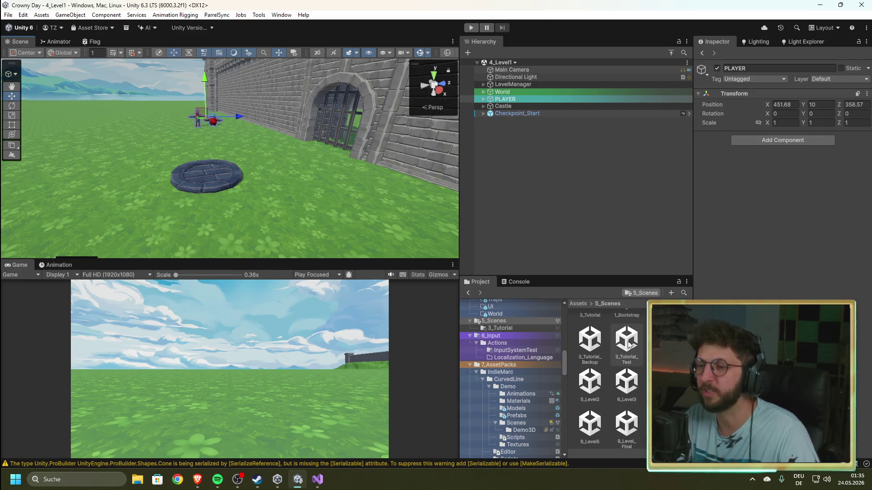
left_click(591, 341)
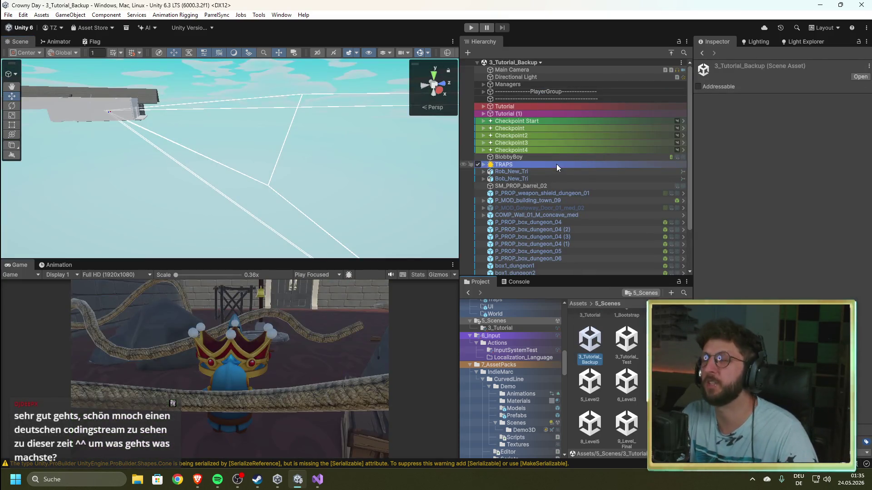
- Expand the Managers group in the Hierarchy and select the Rob_New_Tri character
key("alt+Tab")
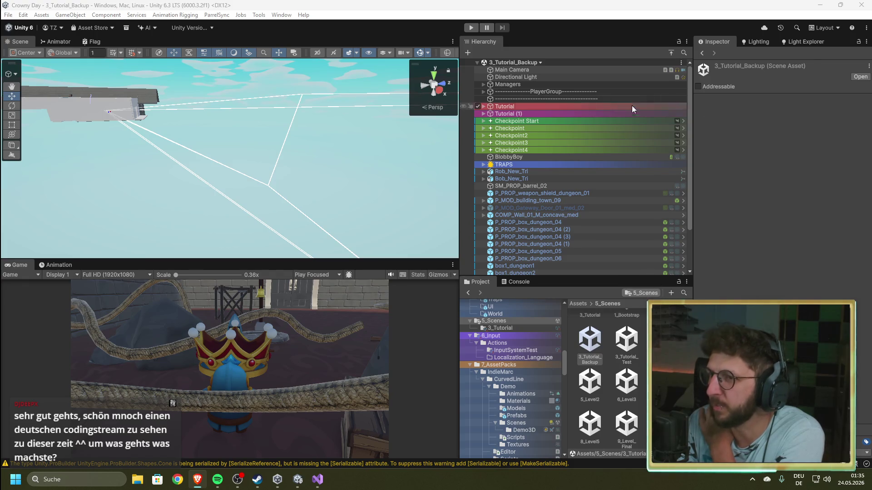
left_click(483, 85)
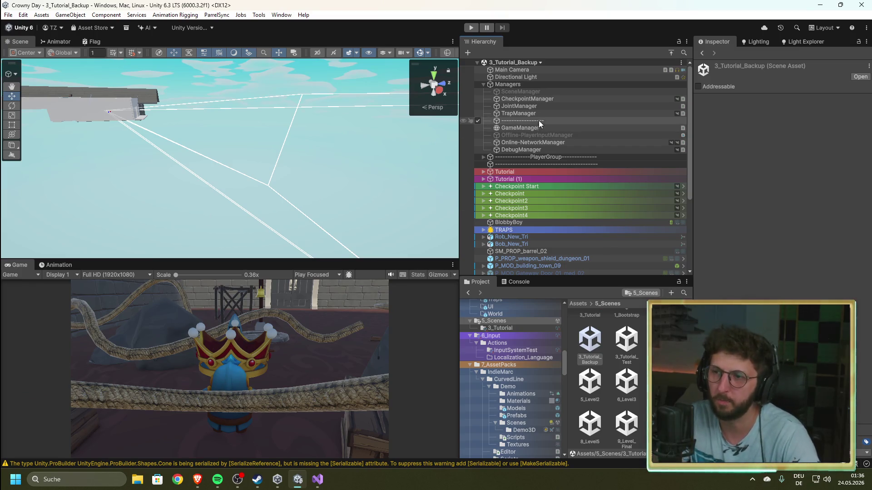
left_click(522, 237)
- Frame Rob_New_Tri and orbit past the knights, rope track, crowned character and staircase
key("f")
mouse_move(286, 205)
left_mouse_down()
mouse_move(250, 230)
mouse_move(251, 164)
left_mouse_up()
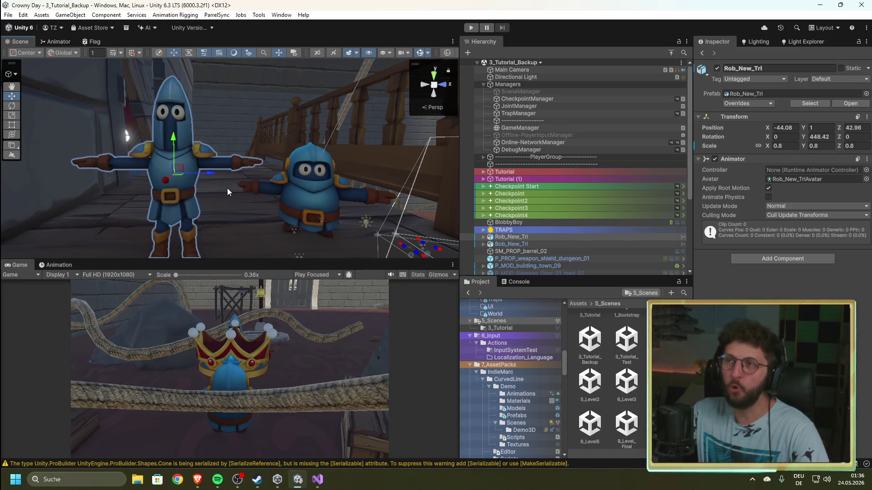
mouse_move(227, 188)
left_mouse_down()
mouse_move(394, 200)
mouse_move(198, 145)
left_mouse_up()
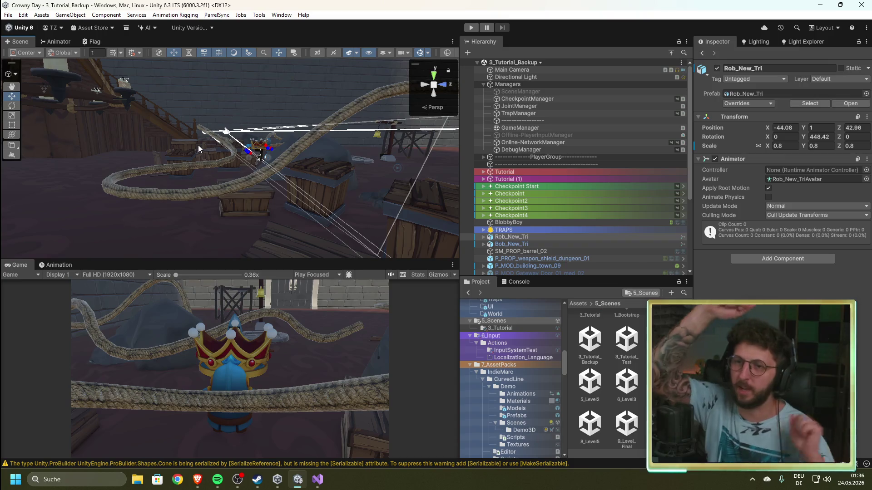
mouse_move(162, 68)
left_mouse_down()
mouse_move(208, 132)
mouse_move(202, 154)
left_mouse_up()
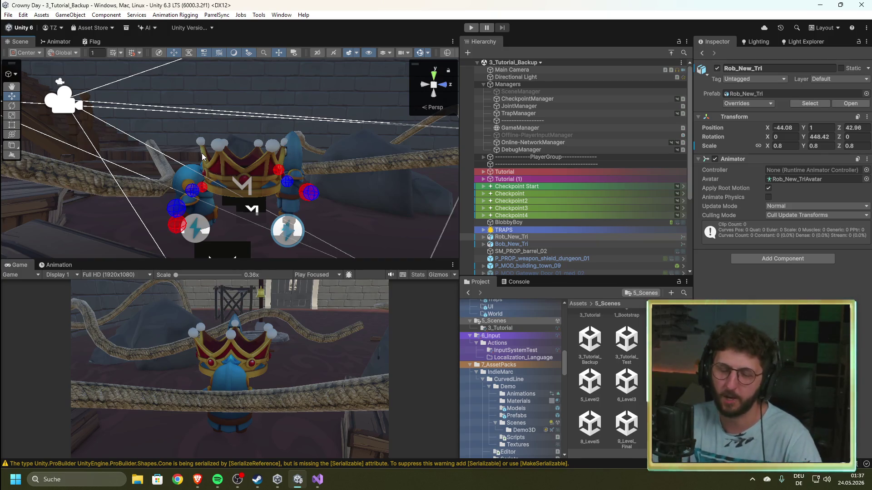
mouse_move(202, 156)
left_mouse_down()
mouse_move(94, 182)
mouse_move(405, 225)
mouse_move(106, 263)
mouse_move(372, 205)
mouse_move(423, 237)
left_mouse_up()
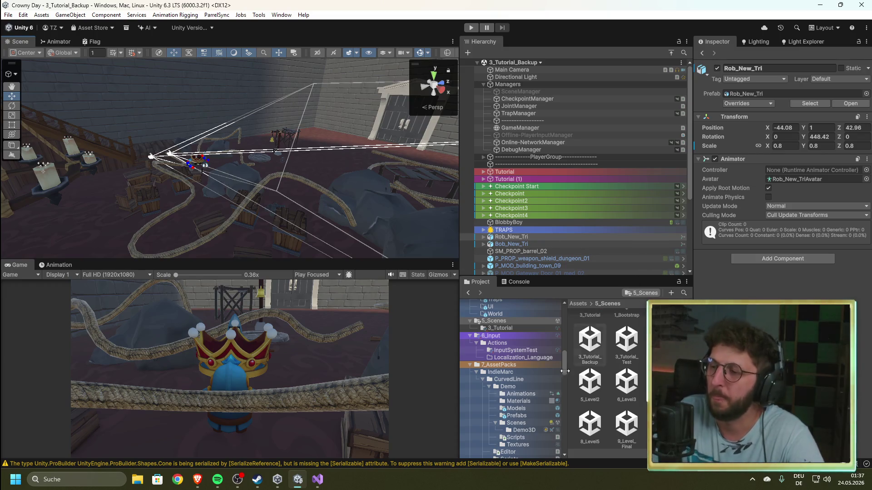
- Bring Visual Studio forward on SceneManagement.cs's PrepareLevel coroutine
left_click(316, 479)
scroll(260, 241, "up", 7)
scroll(259, 241, "down", 5)
scroll(259, 241, "down", 10)
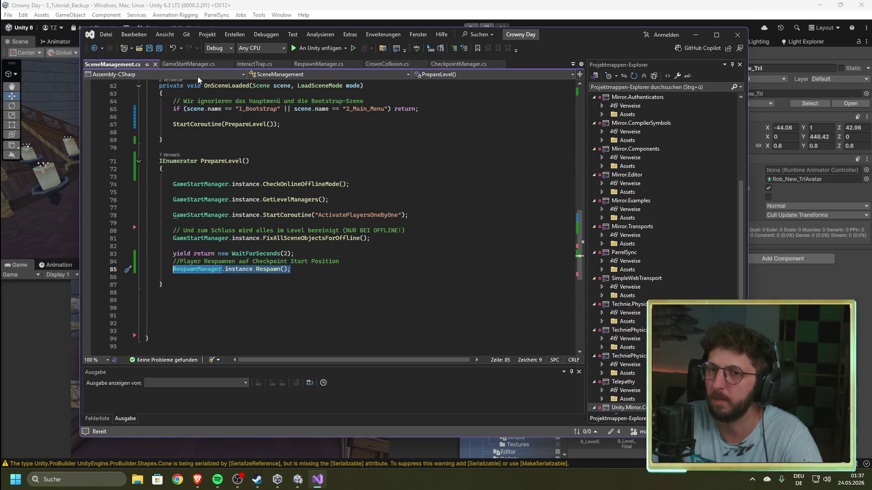
- Look through GameStartManager.cs and RespawnManager.cs, then switch over to the Steam store
left_click(223, 65)
scroll(249, 213, "up", 9)
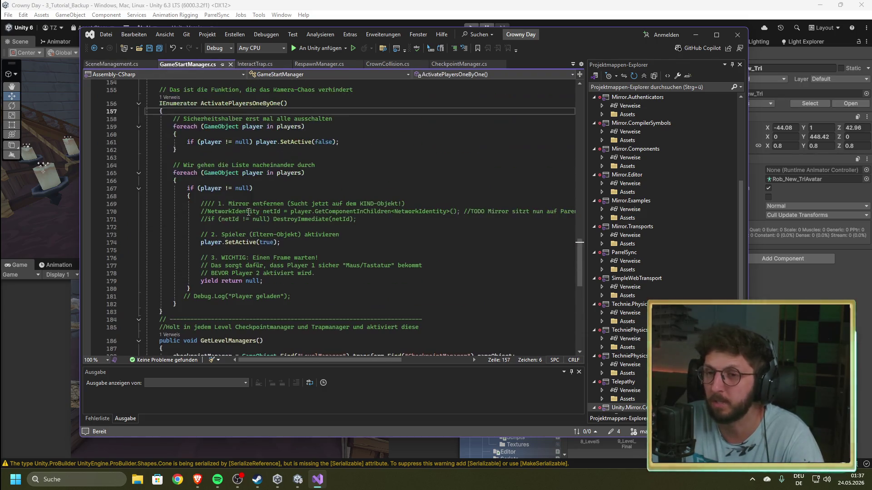
left_click(312, 65)
scroll(299, 227, "up", 9)
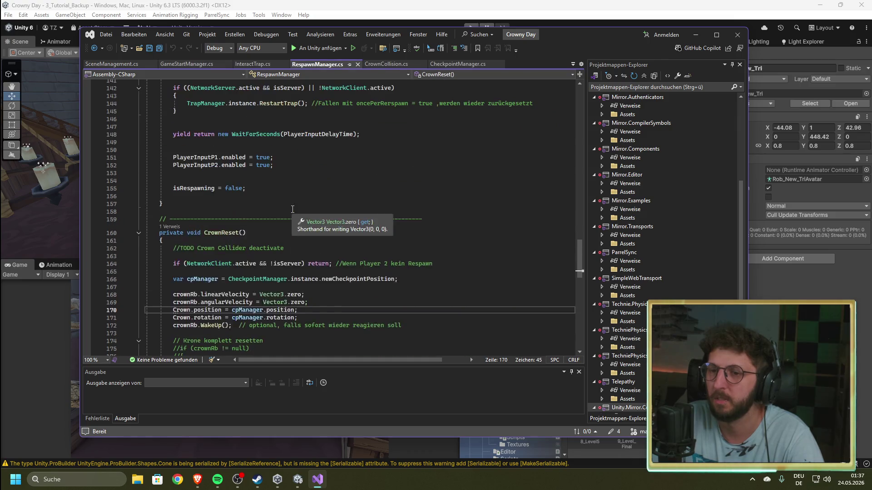
left_click(602, 4)
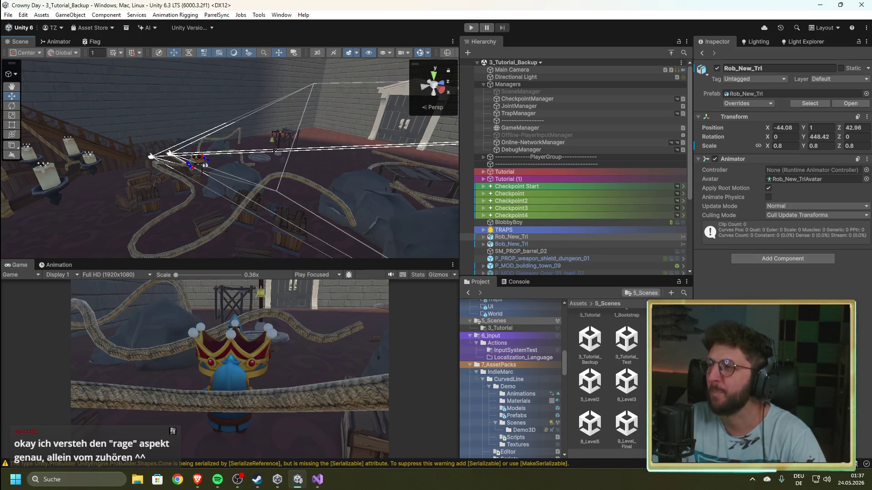
key("alt+Tab")
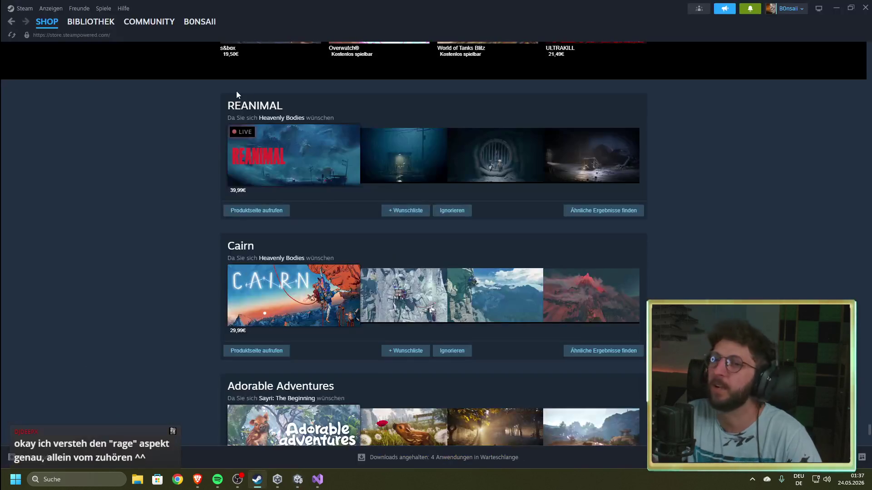
- Search the Steam library for 'carry' and open the Carry The Glass store page
left_click(72, 24)
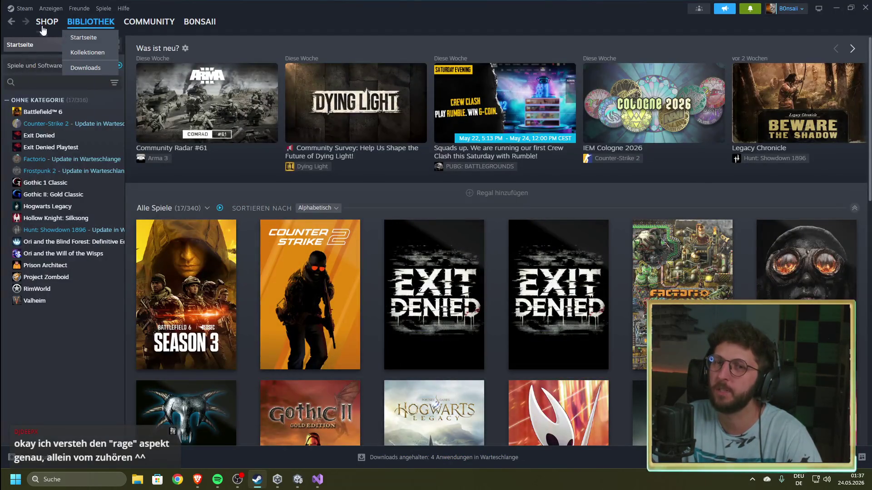
left_click(38, 85)
type("carry")
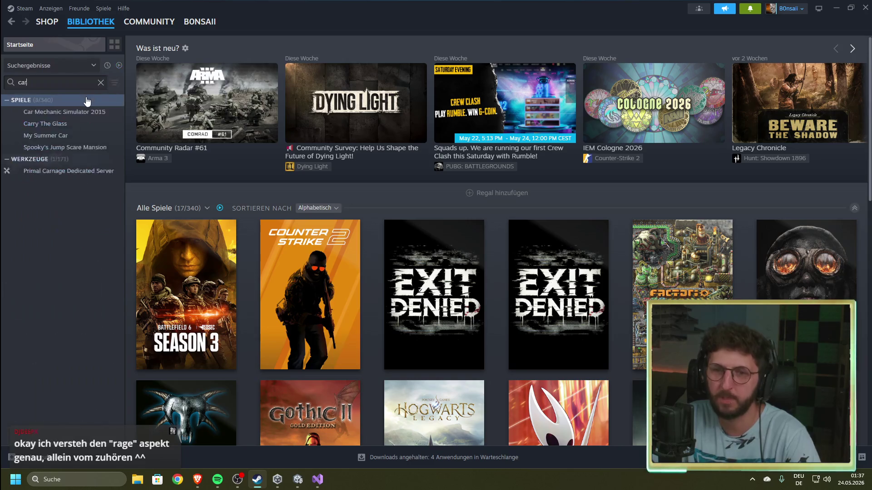
left_click(78, 112)
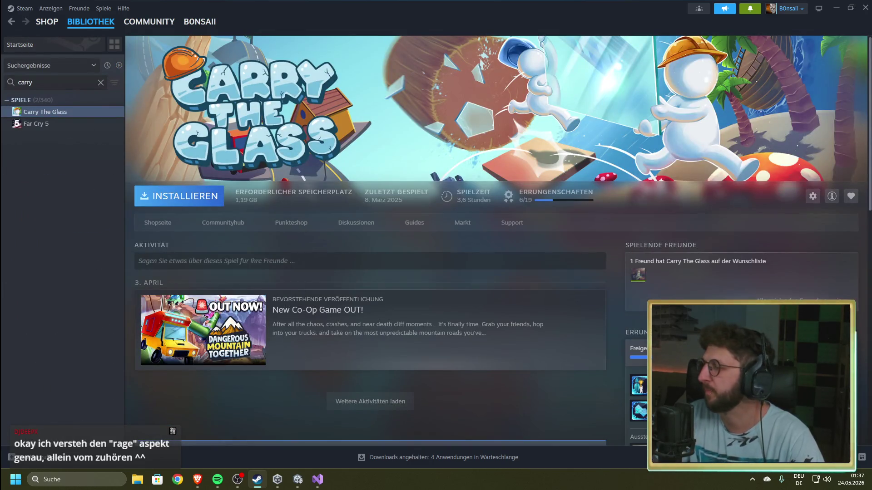
left_click(157, 223)
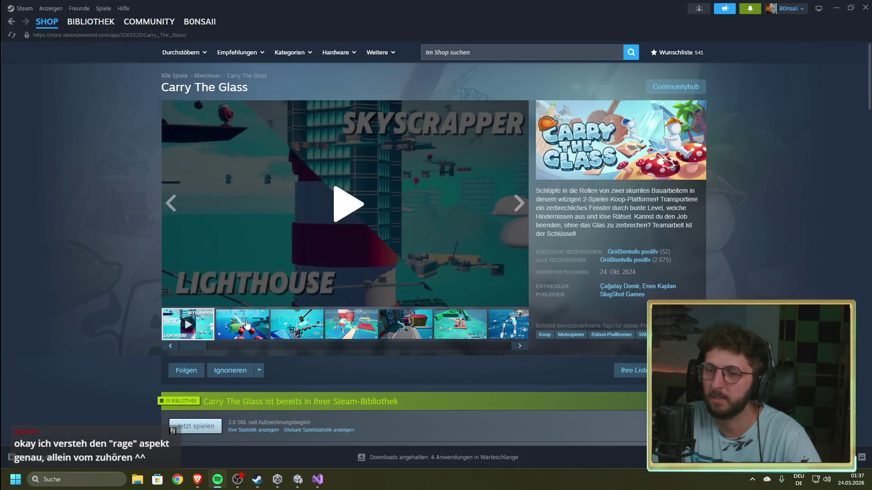
- Play the Carry The Glass trailer fullscreen, then exit fullscreen
left_click_drag(193, 346, 514, 356)
left_click(193, 348)
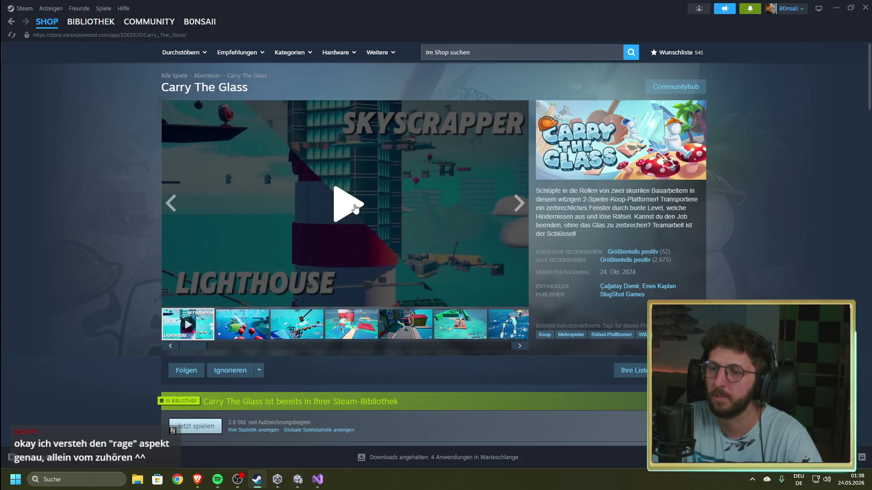
left_click(508, 253)
left_click(519, 298)
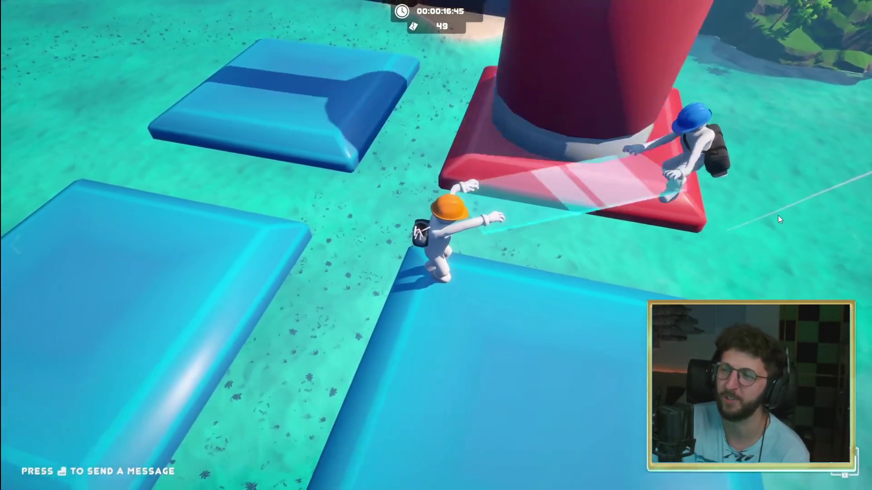
mouse_move(627, 395)
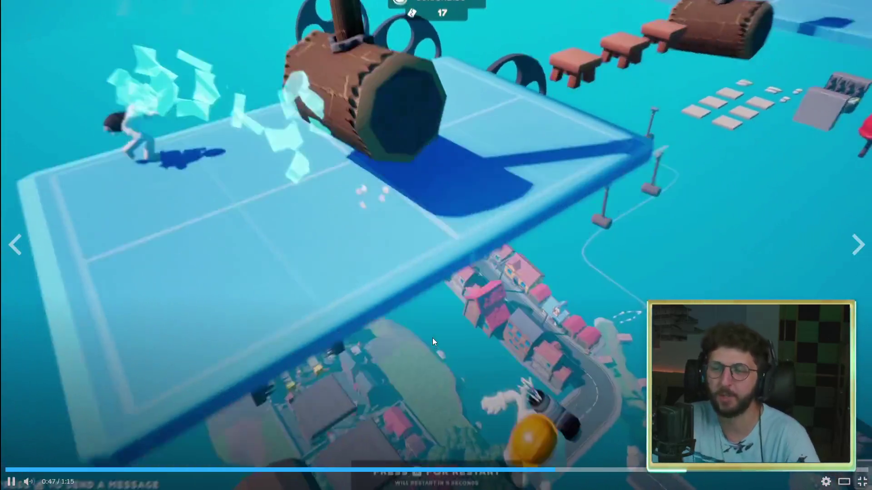
key("Escape")
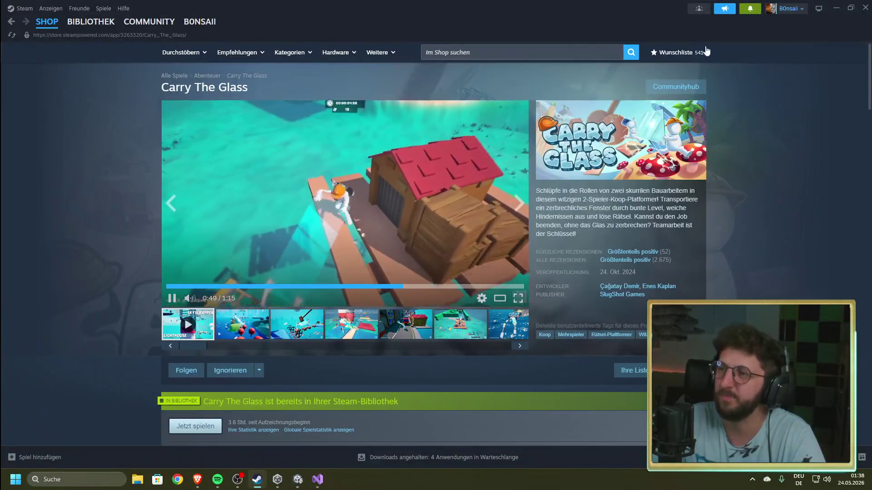
- View the second screenshot, return to the game's library page, and switch back to Visual Studio
left_click(258, 328)
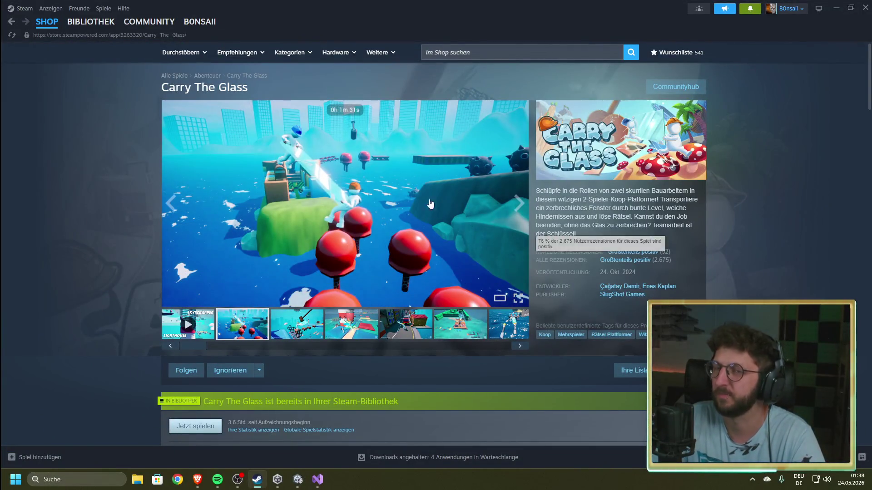
left_click(91, 22)
key("alt+Tab")
left_click(323, 477)
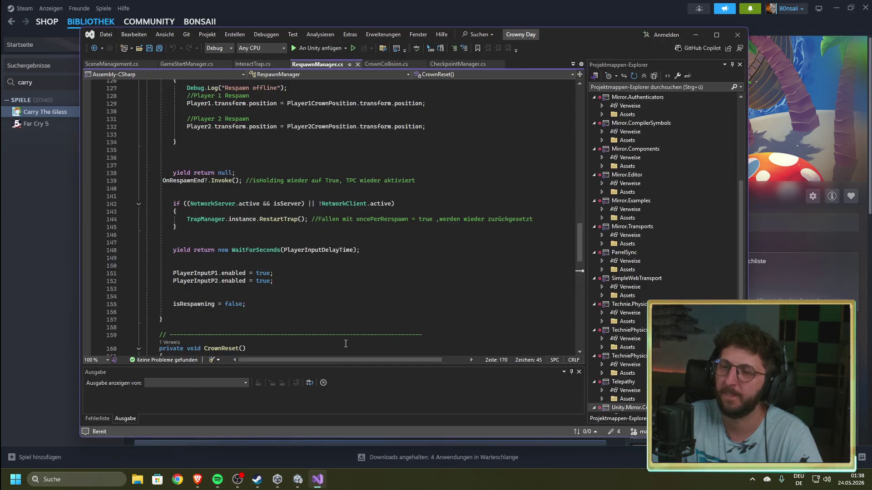
- Return to Unity and orbit the Scene view around the crown
left_click(298, 479)
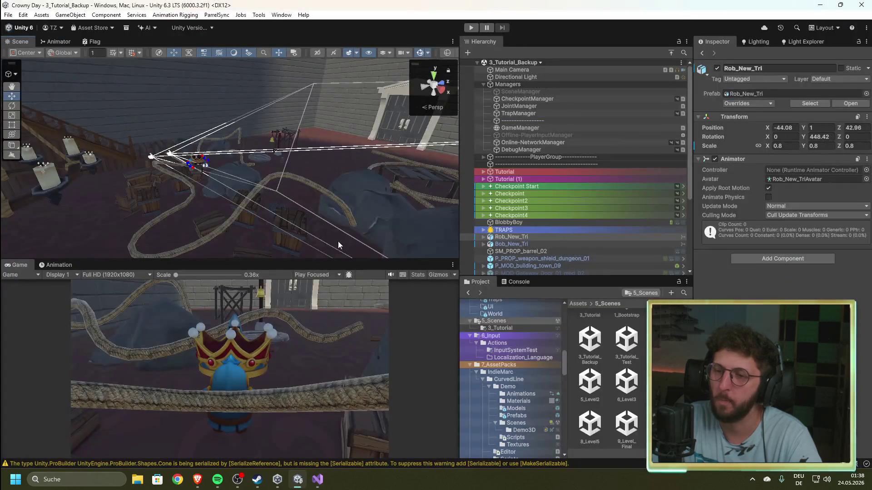
left_click_drag(367, 184, 271, 135)
scroll(271, 135, "up", 5)
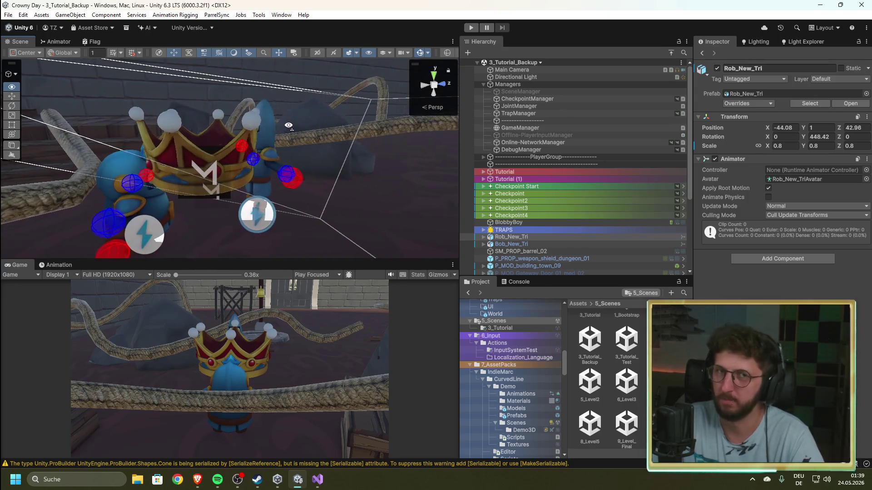
scroll(291, 155, "down", 5)
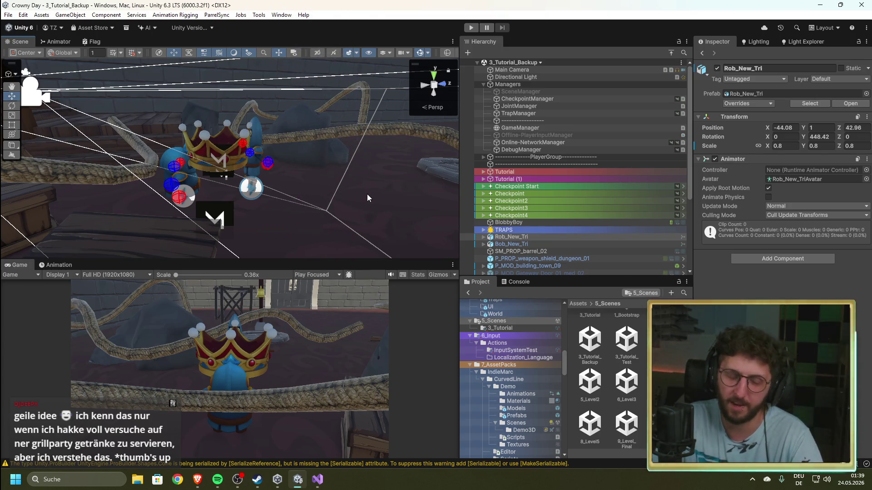
left_click_drag(383, 190, 332, 177)
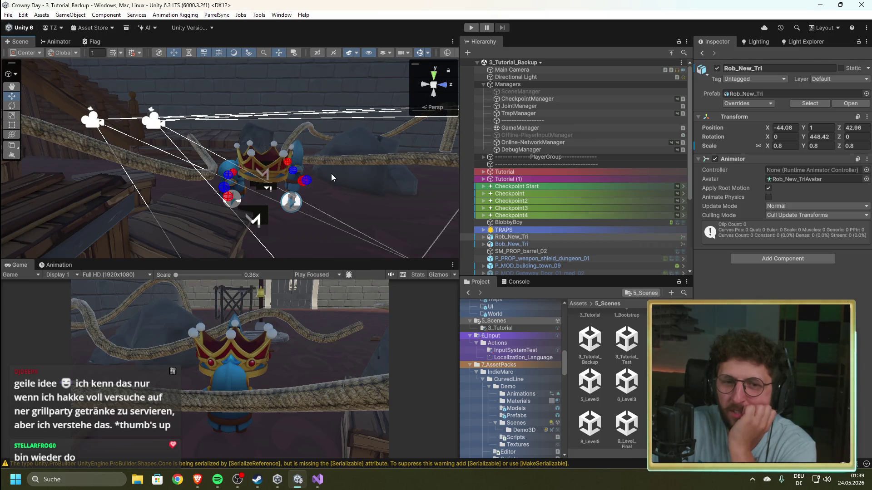
mouse_move(283, 160)
left_mouse_down()
mouse_move(263, 196)
mouse_move(404, 195)
mouse_move(438, 149)
mouse_move(316, 165)
left_mouse_up()
- Select and frame LineRope1, orbit over to the Crown, select it, and enter Play mode
left_click(310, 164)
key("f")
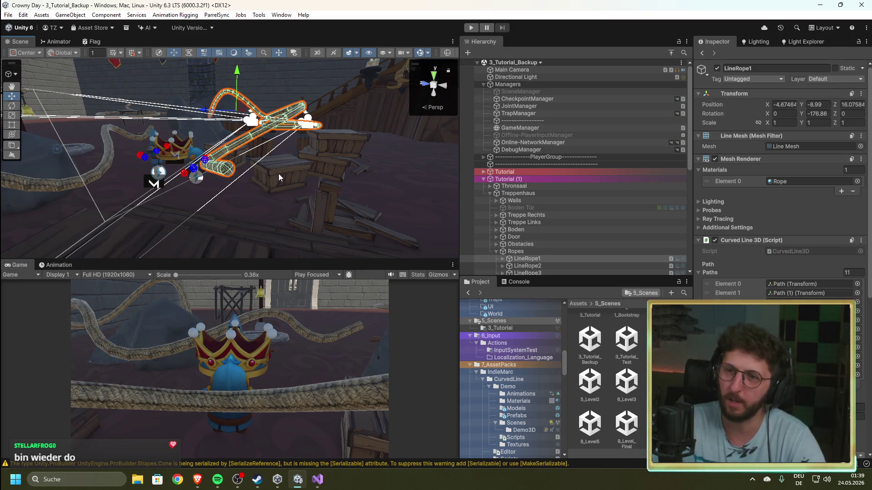
mouse_move(252, 178)
left_mouse_down()
mouse_move(315, 169)
mouse_move(140, 185)
mouse_move(306, 127)
left_mouse_up()
mouse_move(151, 93)
left_mouse_down()
mouse_move(386, 250)
mouse_move(269, 222)
left_mouse_up()
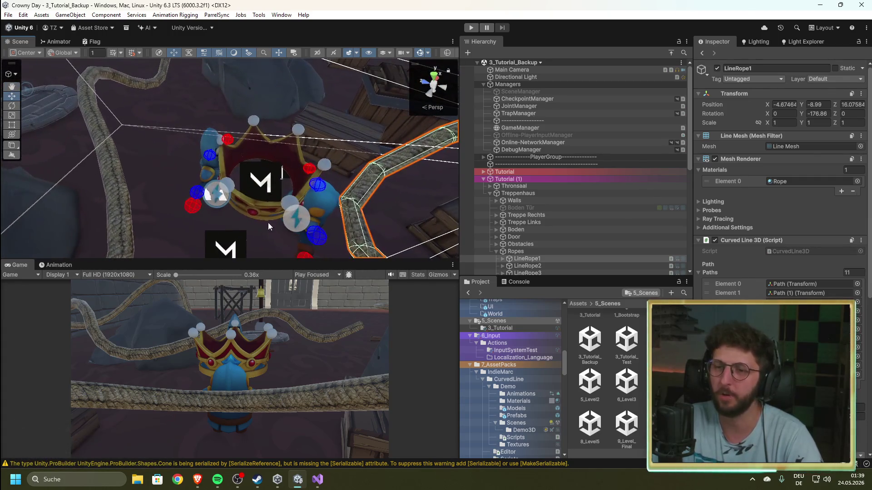
left_click(263, 209)
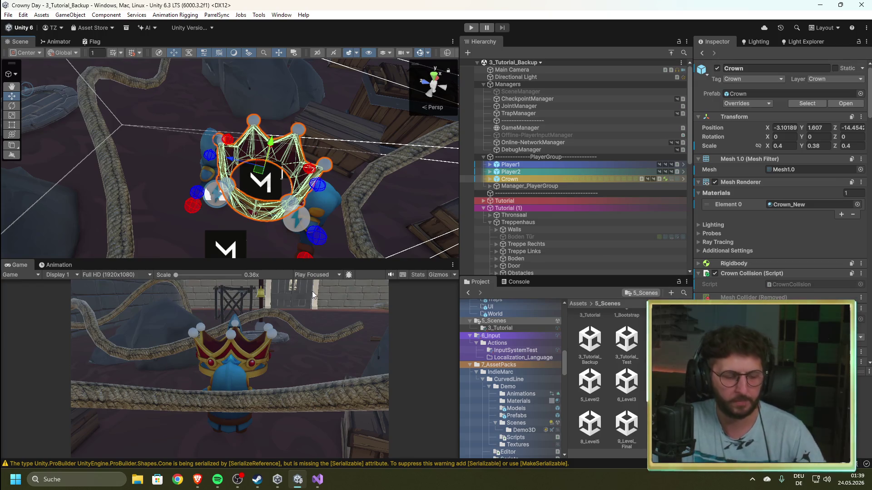
left_click(473, 28)
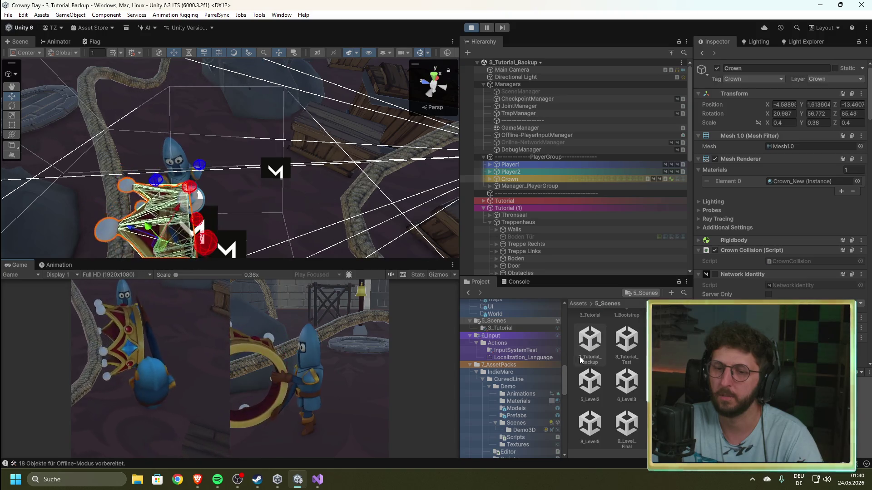
- On DebugManager turn off Crown Collision and trigger Respawn, then inspect the Crown
left_click(516, 150)
left_click(769, 166)
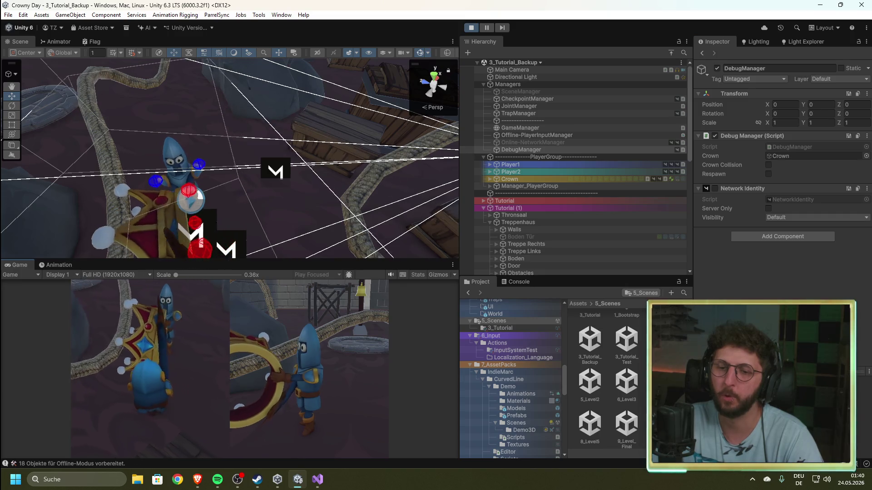
left_click(768, 174)
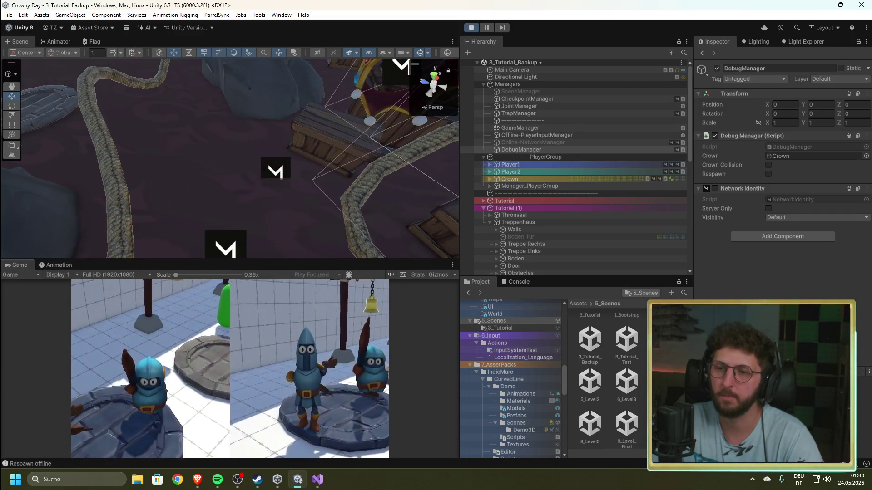
mouse_move(363, 150)
left_mouse_down()
mouse_move(330, 146)
mouse_move(286, 163)
left_mouse_up()
left_click(266, 190)
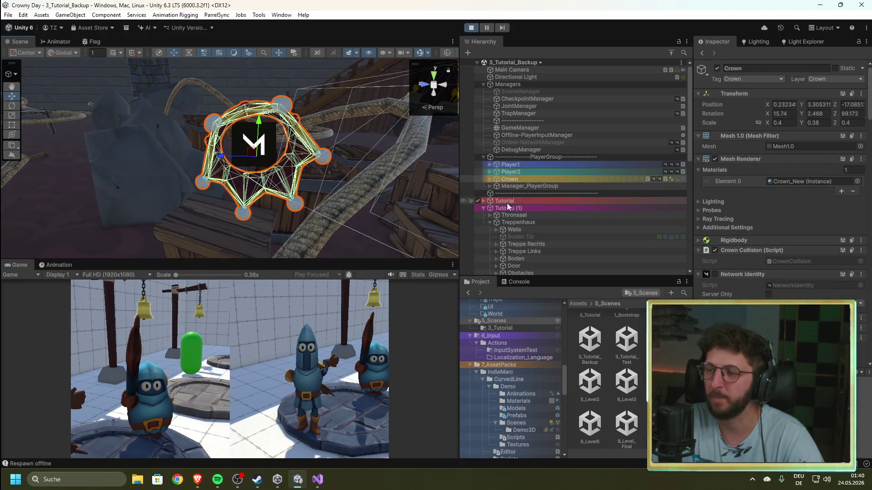
left_click_drag(265, 232, 307, 210)
scroll(307, 210, "down", 3)
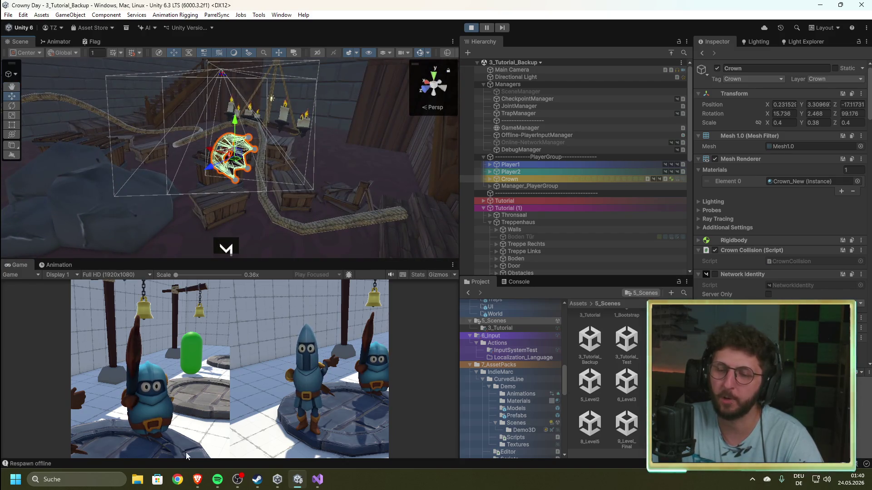
- Stop Play mode, fly the camera through the room, and bring up RespawnManager.cs
left_click(471, 29)
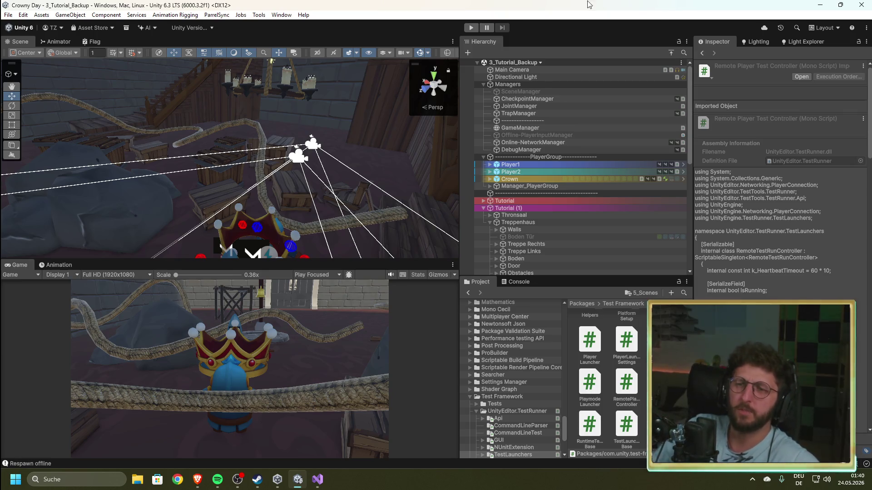
mouse_move(336, 148)
left_mouse_down()
mouse_move(247, 224)
mouse_move(267, 238)
mouse_move(267, 204)
left_mouse_up()
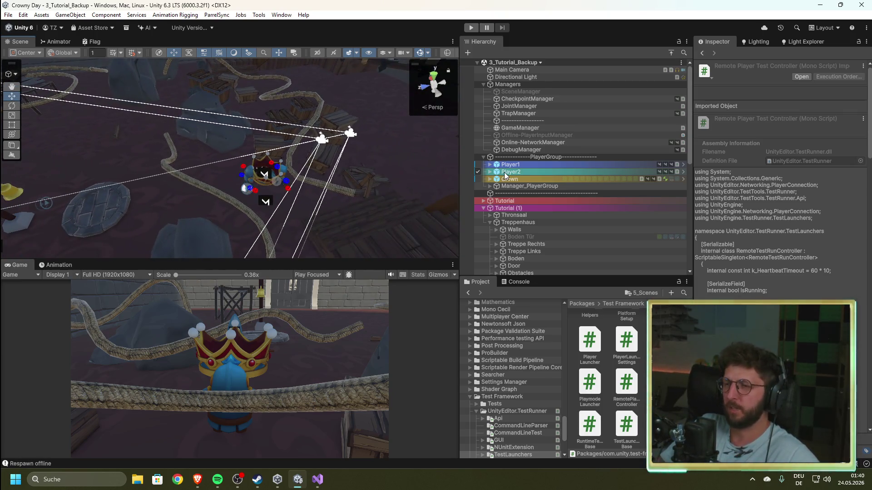
mouse_move(321, 486)
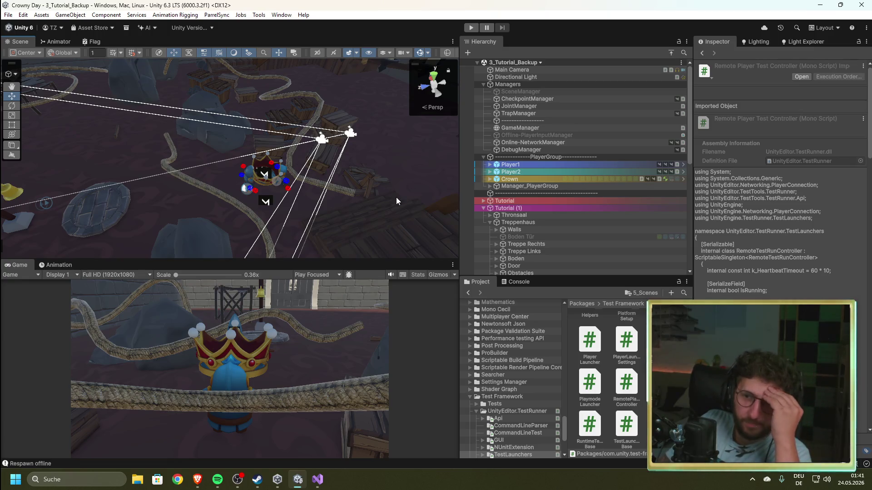
left_click_drag(397, 198, 294, 178)
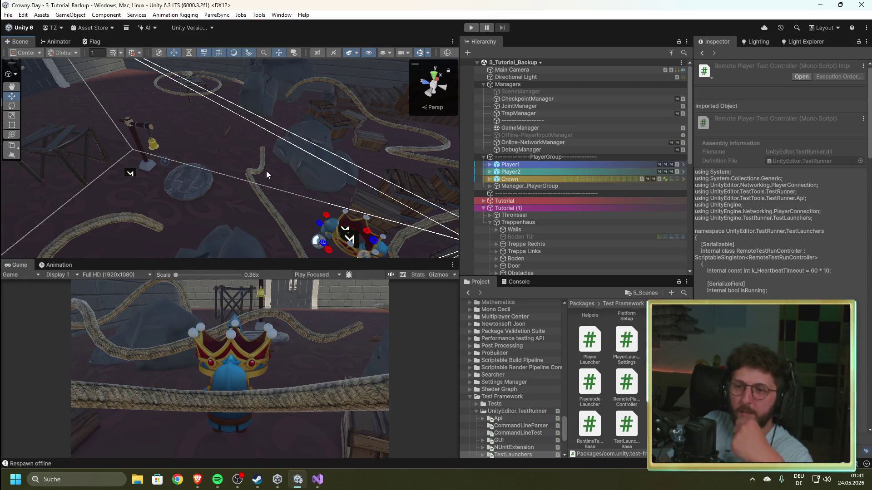
mouse_move(207, 186)
left_mouse_down()
mouse_move(401, 47)
mouse_move(670, 81)
mouse_move(59, 119)
mouse_move(80, 105)
left_mouse_up()
mouse_move(267, 193)
left_mouse_down()
mouse_move(20, 131)
mouse_move(287, 237)
mouse_move(46, 193)
mouse_move(795, 188)
mouse_move(795, 172)
mouse_move(827, 168)
mouse_move(838, 202)
mouse_move(395, 167)
mouse_move(413, 171)
mouse_move(368, 215)
mouse_move(345, 191)
left_mouse_up()
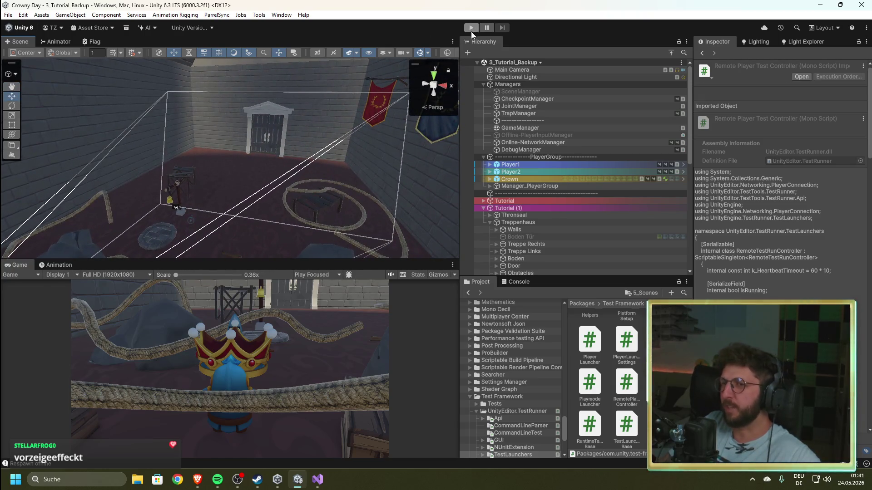
left_click(318, 479)
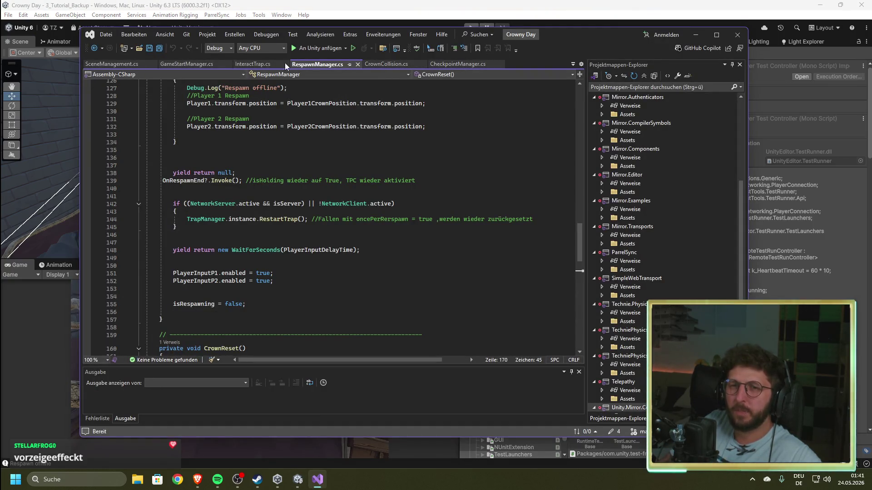
scroll(294, 174, "down", 12)
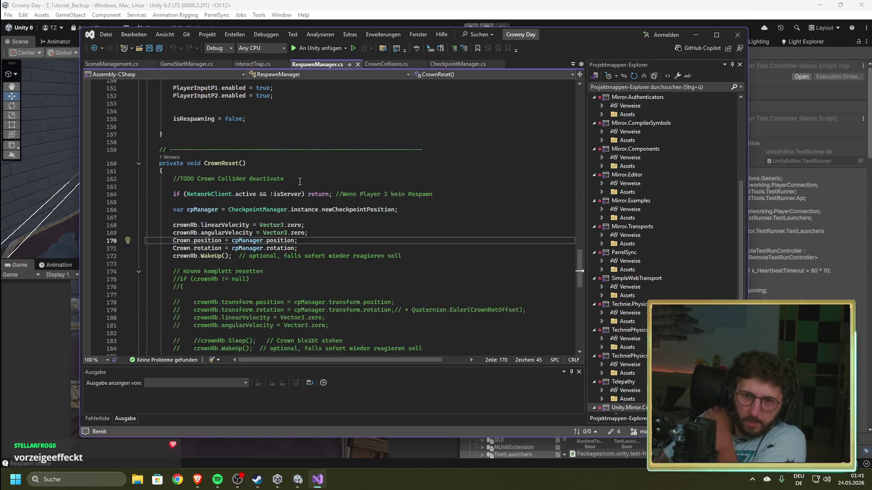
scroll(293, 191, "up", 3)
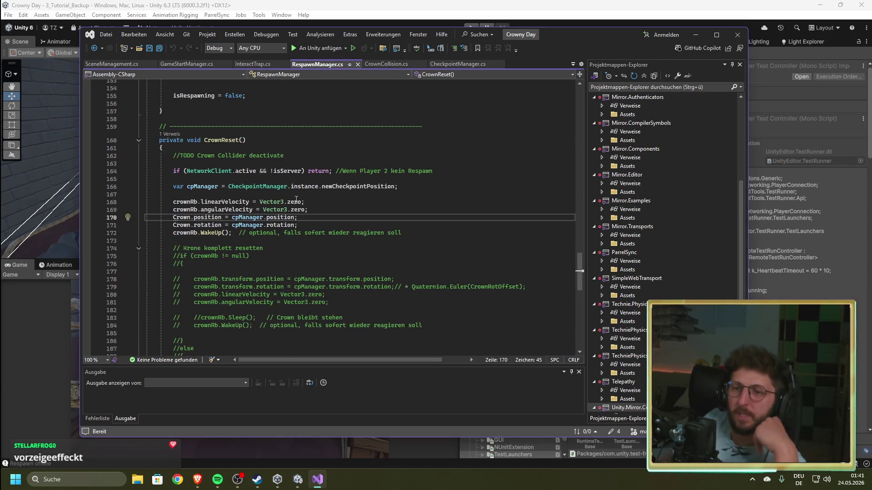
mouse_move(276, 229)
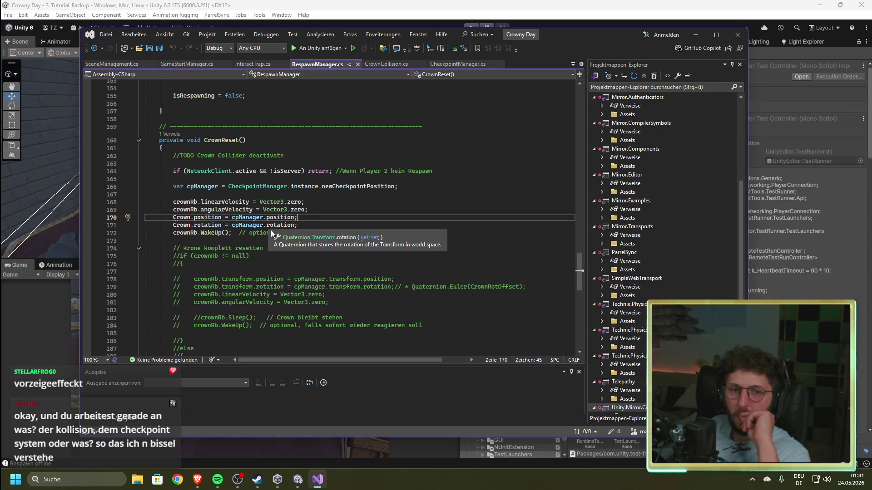
left_click(544, 4)
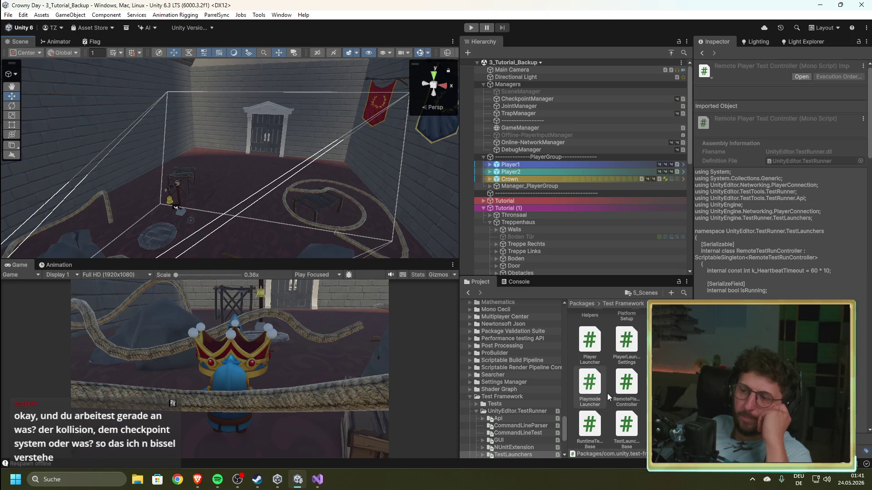
- Show the 5_Scenes assets and expand Managers and PlayerGroup in the Hierarchy
scroll(606, 392, "up", 2)
scroll(522, 373, "up", 10)
scroll(563, 399, "up", 10)
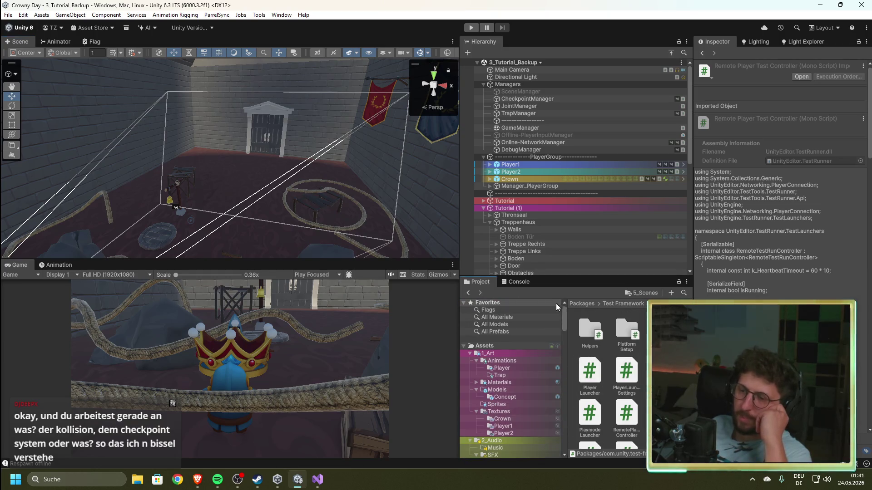
left_click(642, 292)
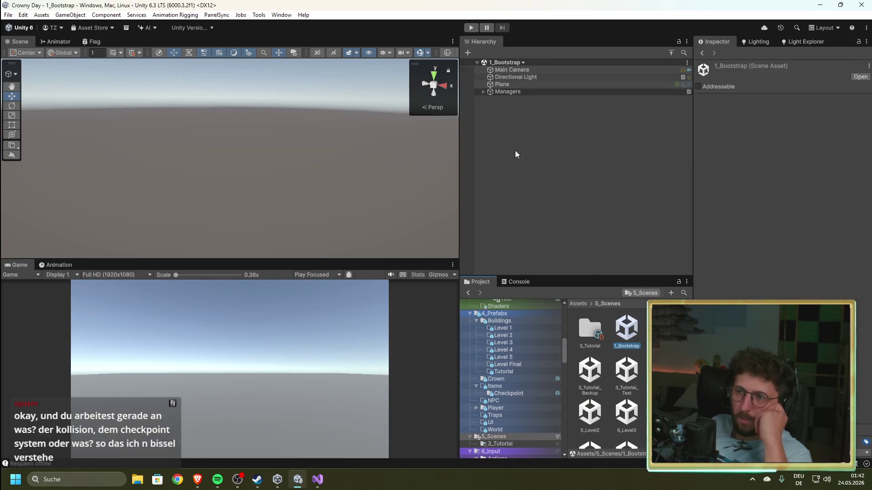
left_click(482, 91)
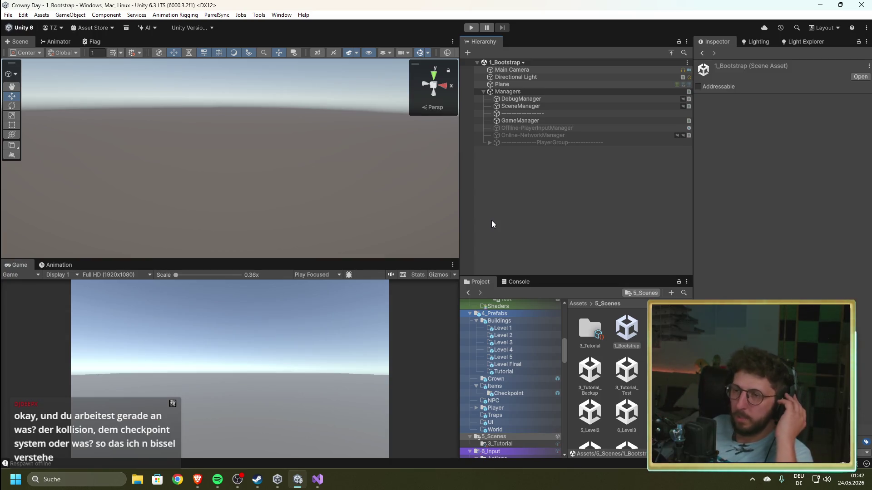
left_click(489, 142)
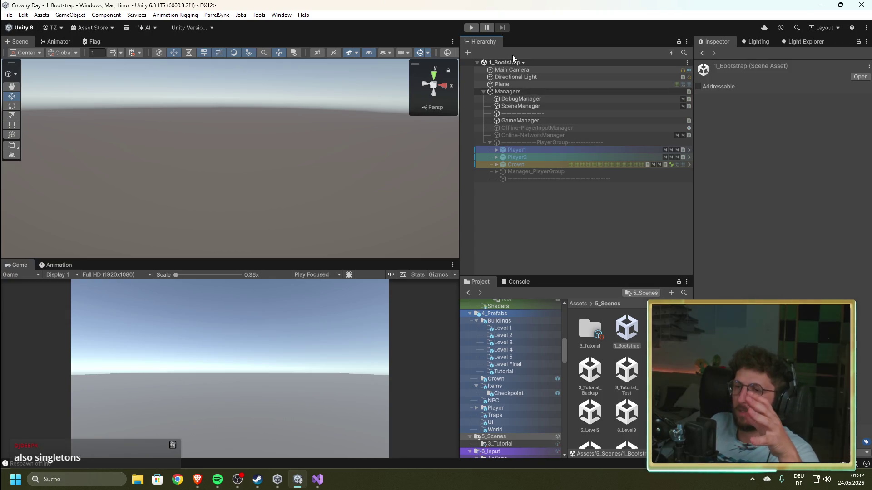
- Select DebugManager and the 4_Level 1 scene asset, then bring Visual Studio forward
left_click(529, 100)
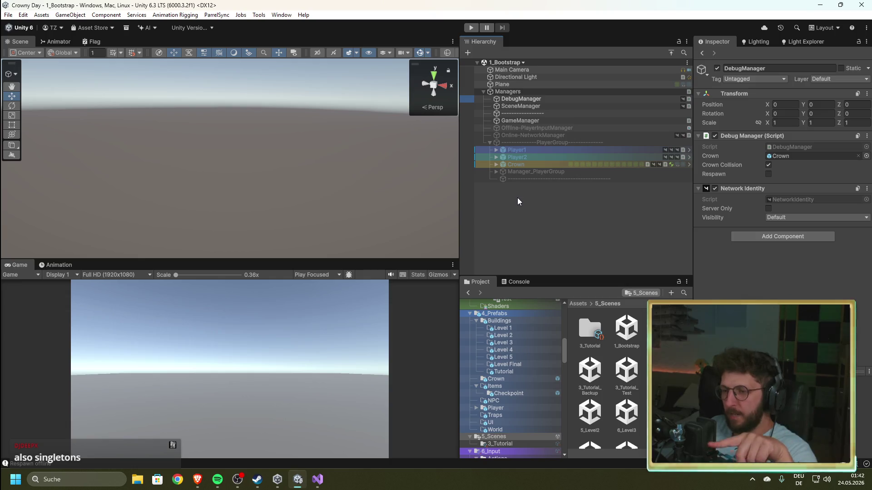
left_click(664, 370)
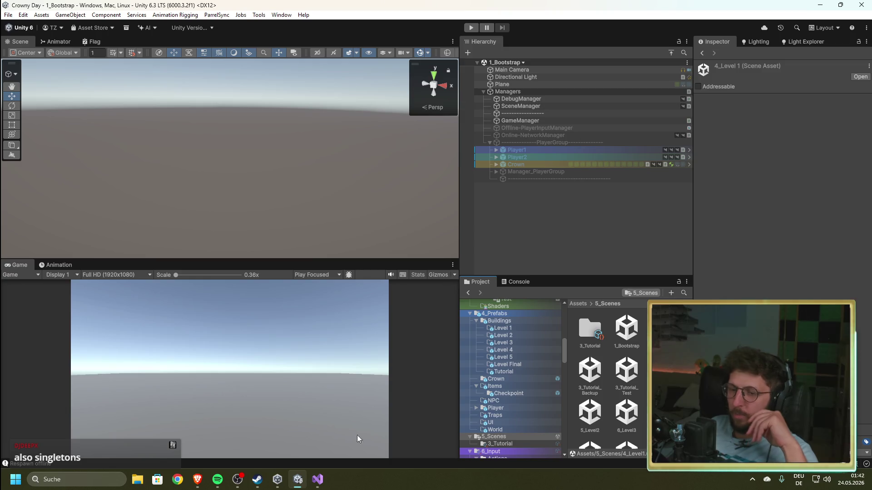
left_click(317, 479)
- In SceneManagement.cs, highlight the case 4 load of 4_Level1 and OnEnable's sceneLoaded subscription
scroll(274, 283, "up", 5)
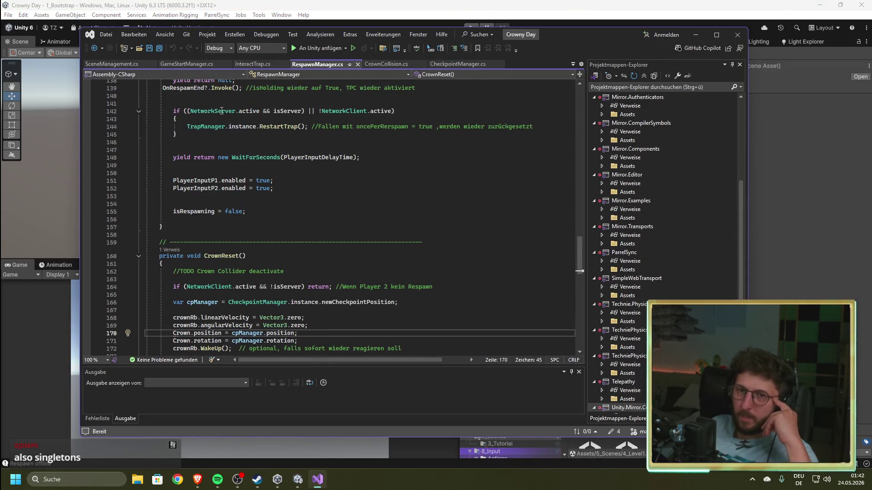
left_click(111, 63)
scroll(252, 233, "up", 4)
left_click(151, 134)
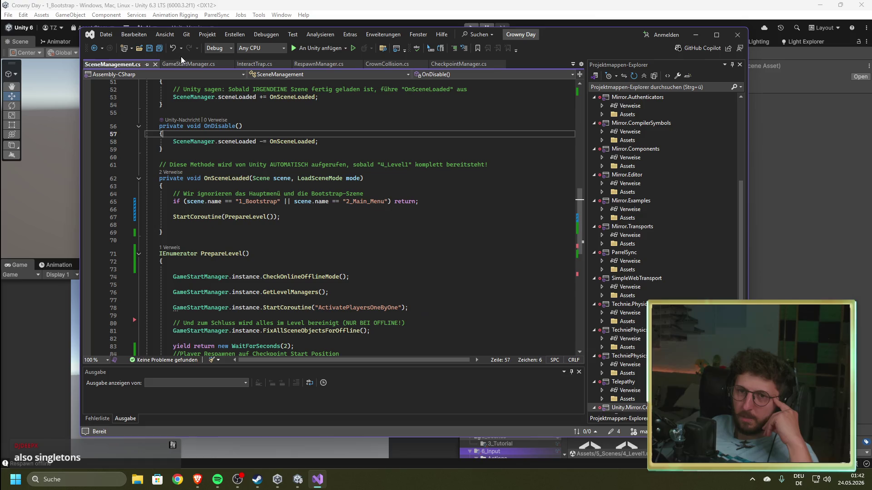
scroll(276, 272, "up", 9)
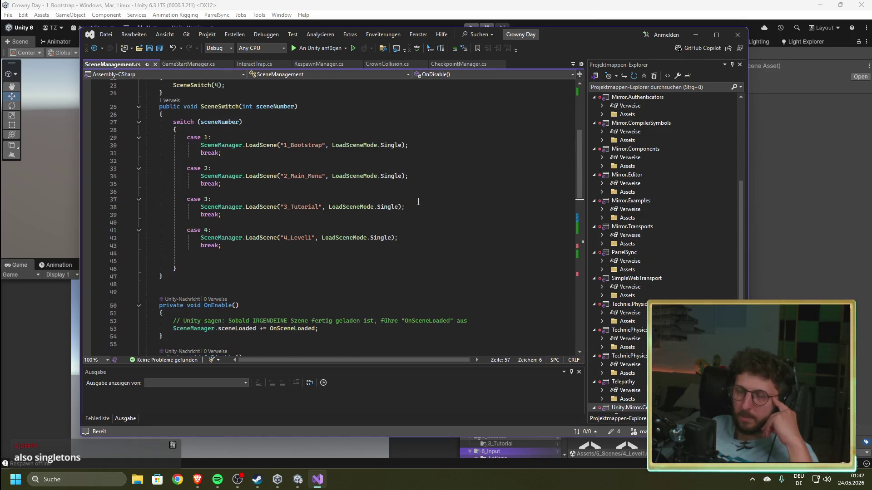
left_click_drag(404, 235, 177, 231)
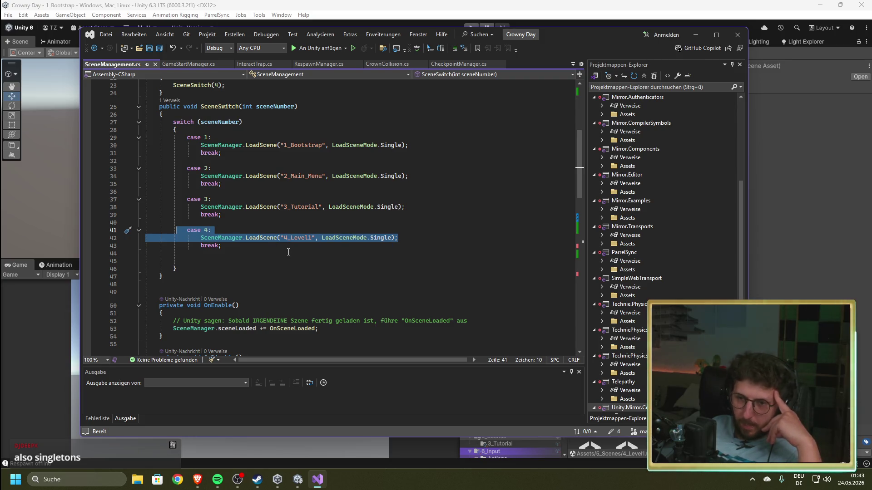
scroll(288, 255, "down", 4)
scroll(288, 256, "down", 3)
left_click_drag(318, 166, 154, 171)
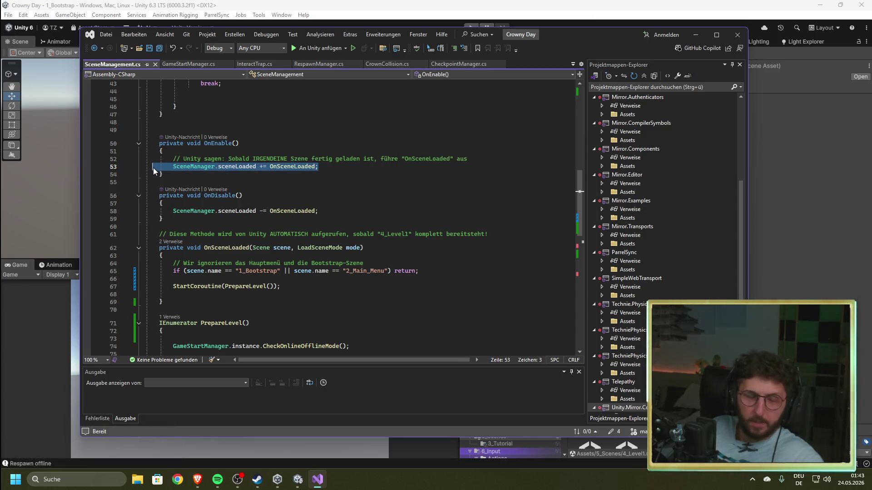
left_click_drag(344, 173, 166, 167)
- Highlight OnSceneLoaded's bootstrap/menu skip and PrepareLevel's CheckOnlineOfflineMode, GetLevelManagers, ActivatePlayersOneByOne and FixAllSceneObjectsForOffline calls
scroll(228, 191, "down", 3)
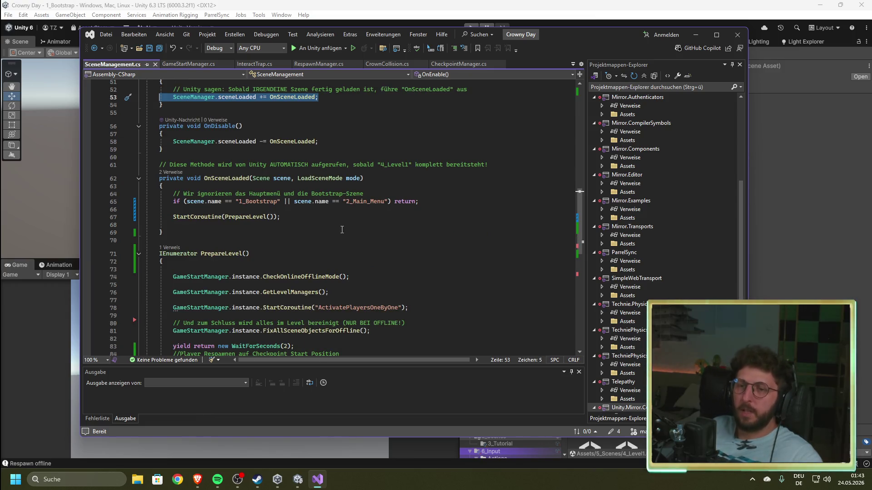
left_click_drag(420, 201, 157, 204)
left_click(280, 217)
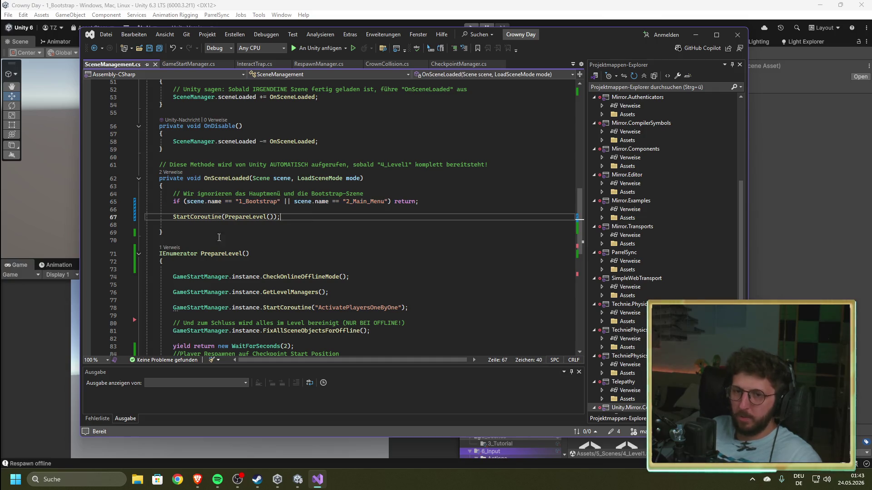
scroll(280, 217, "down", 2)
left_click_drag(280, 171, 169, 173)
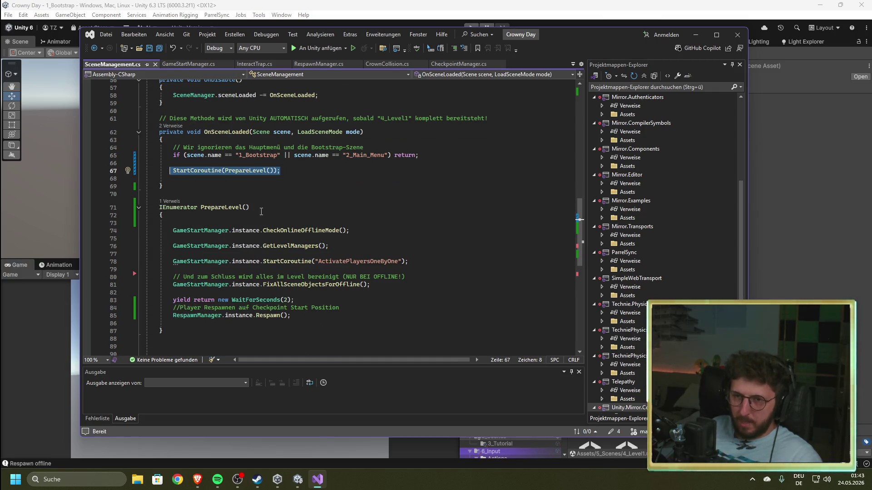
scroll(264, 236, "down", 3)
left_click_drag(350, 161, 163, 161)
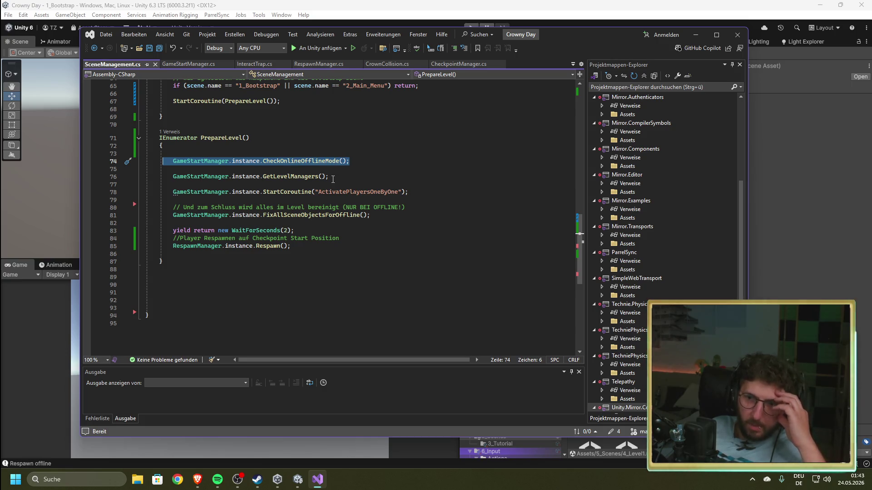
left_click_drag(333, 177, 170, 178)
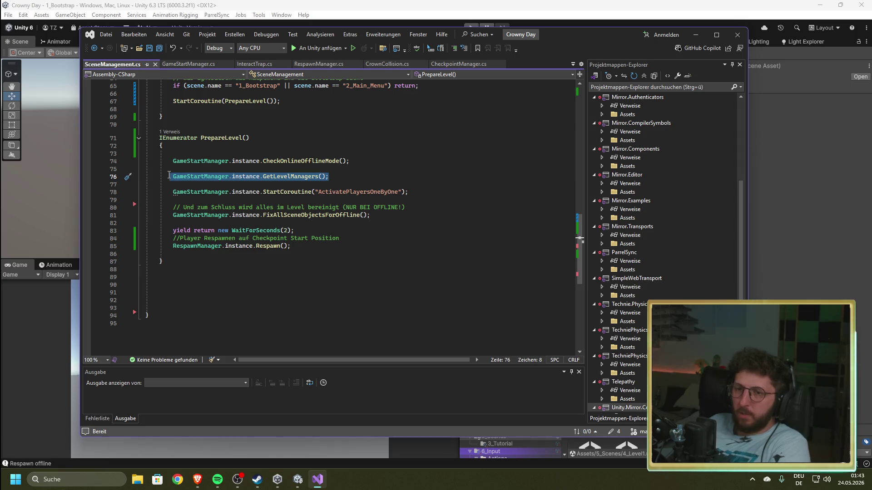
left_click_drag(407, 191, 171, 191)
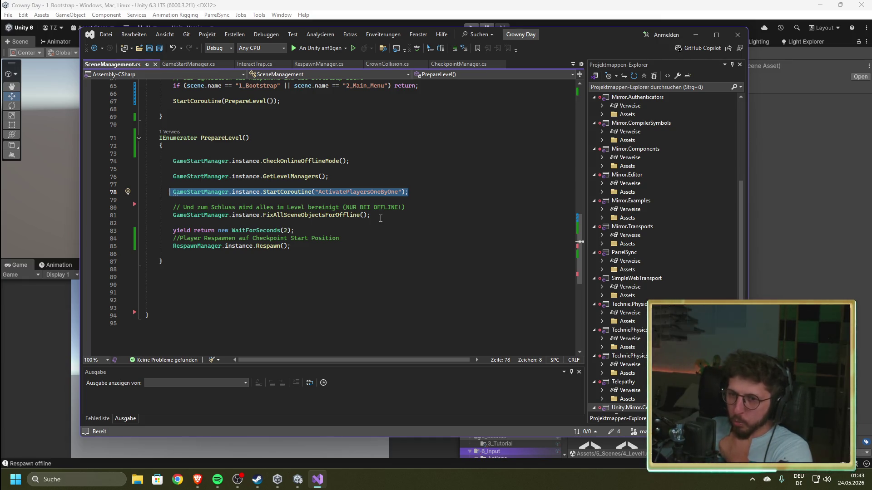
left_click_drag(380, 218, 170, 215)
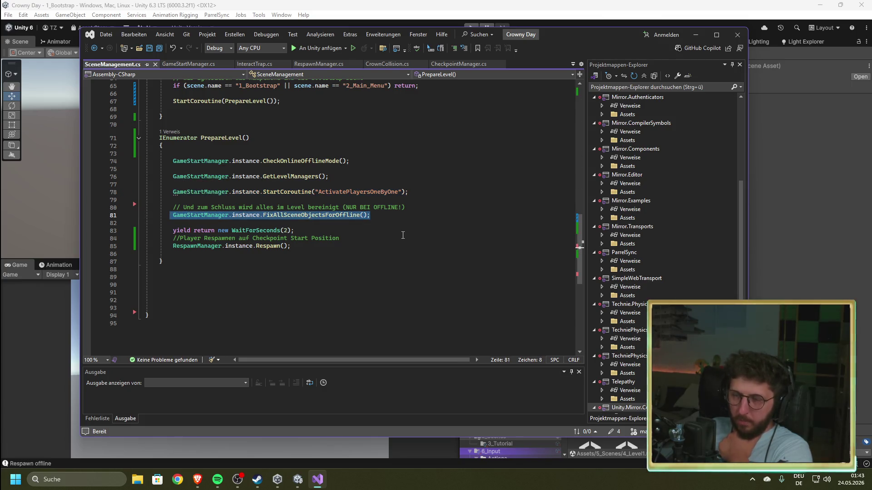
left_click(543, 4)
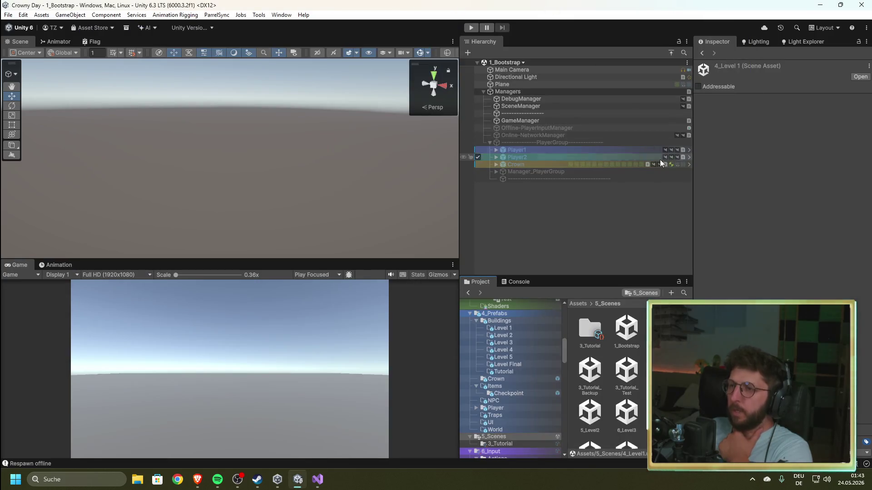
- Deactivate the DebugManager object and reactivate it
left_click(672, 99)
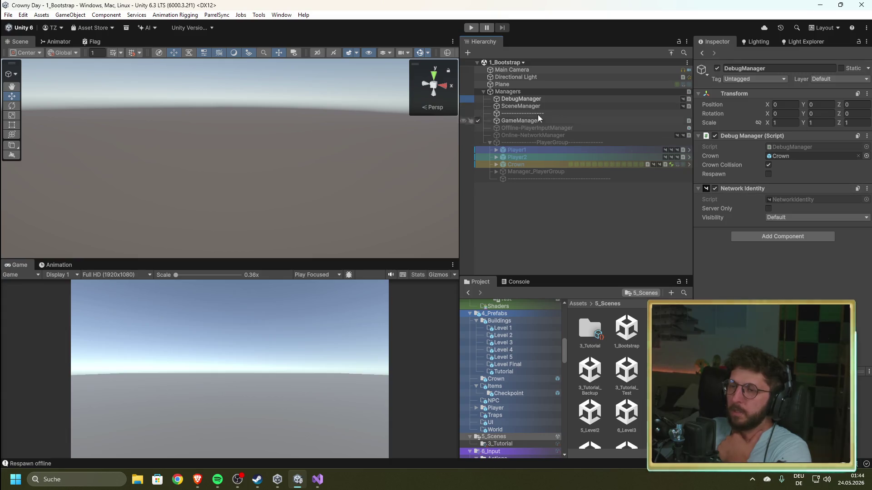
left_click(475, 100)
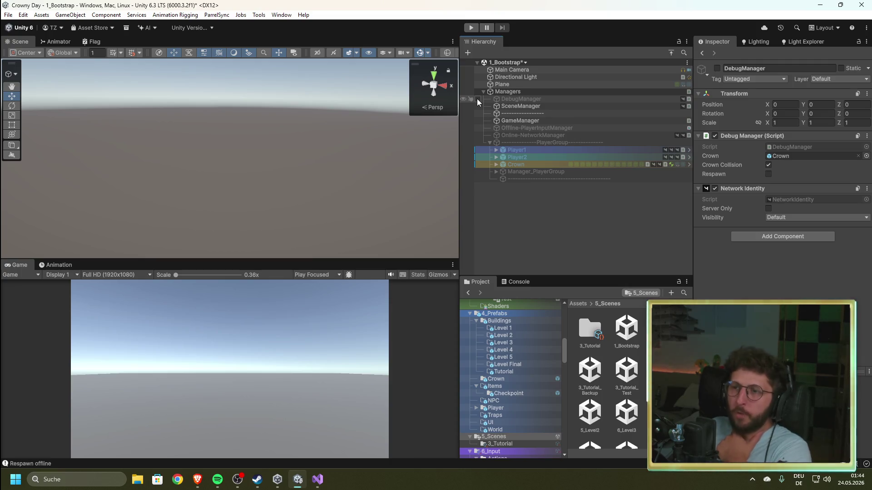
left_click(477, 99)
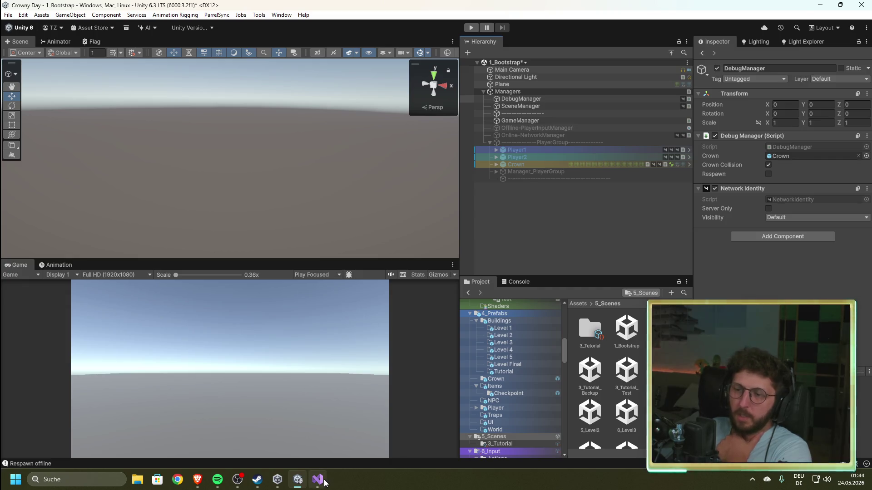
- Toggle DebugManager's Network Identity off and on, then return to the Respawn call in SceneManagement.cs
mouse_move(321, 484)
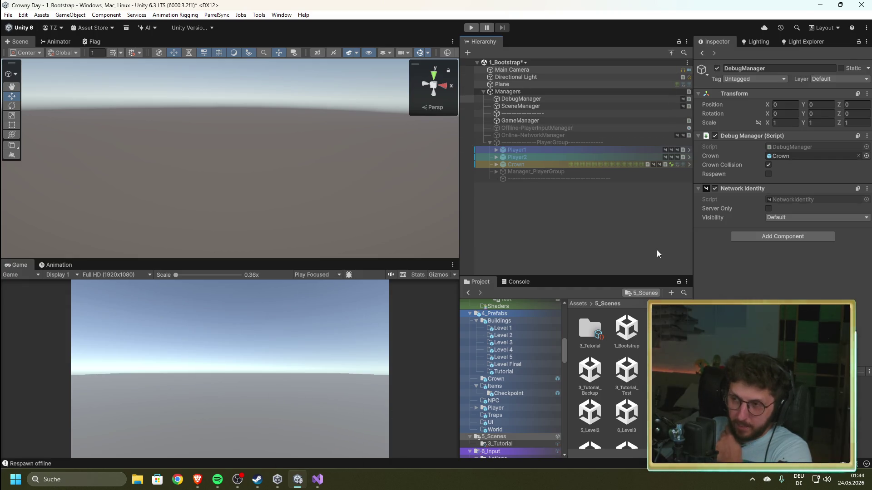
left_click(715, 189)
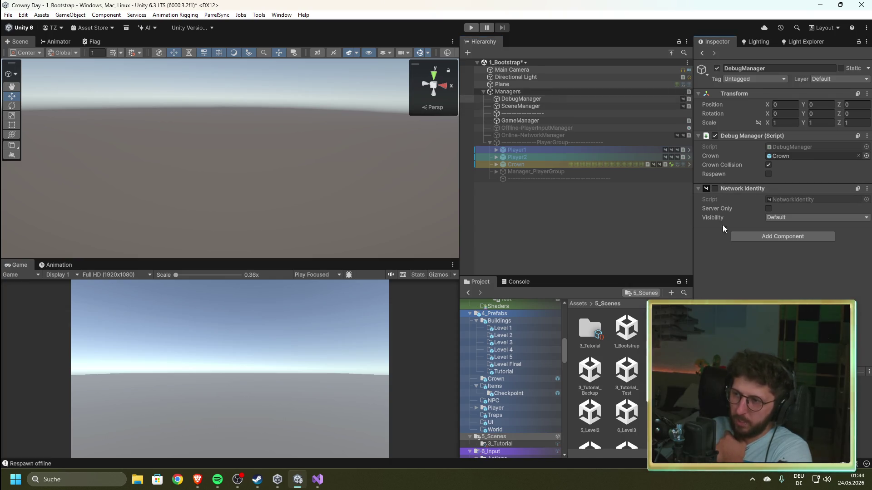
left_click(715, 189)
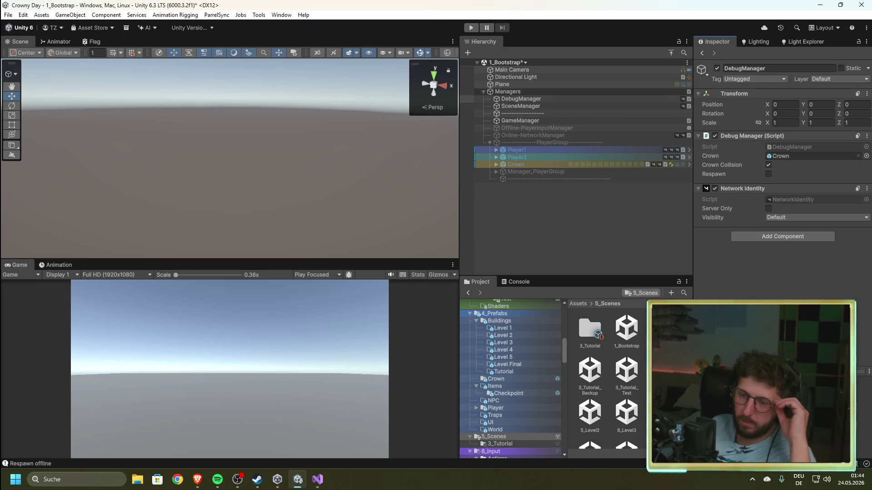
left_click(317, 479)
left_click(373, 248)
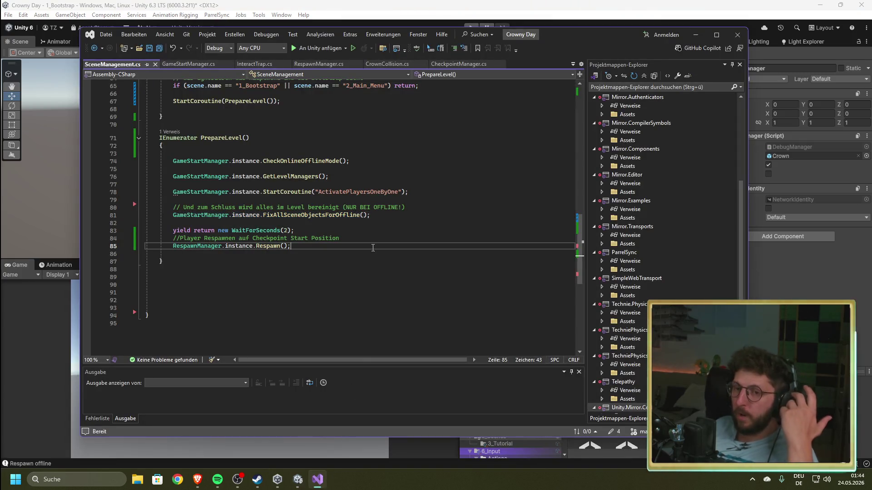
- Check PrepareLevel's 2-second wait and Respawn call, then run the game in Unity's play mode
left_click_drag(303, 231, 165, 232)
left_click_drag(295, 246, 168, 251)
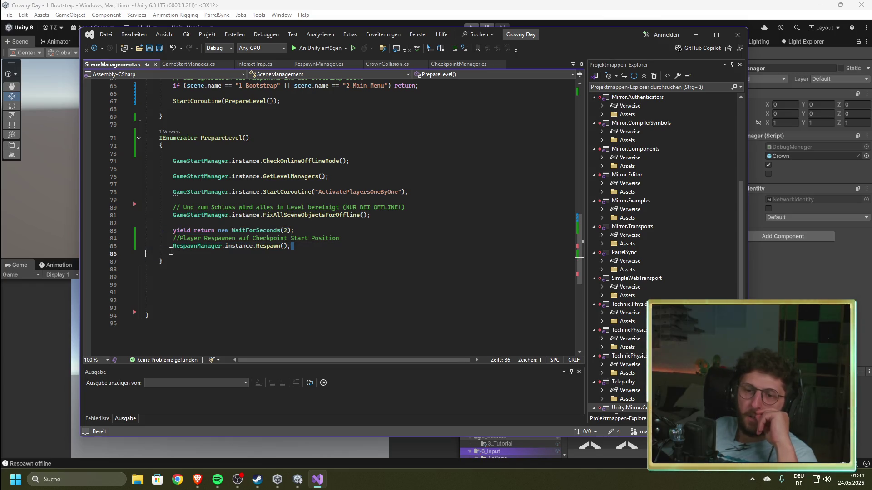
left_click(447, 4)
left_click(471, 28)
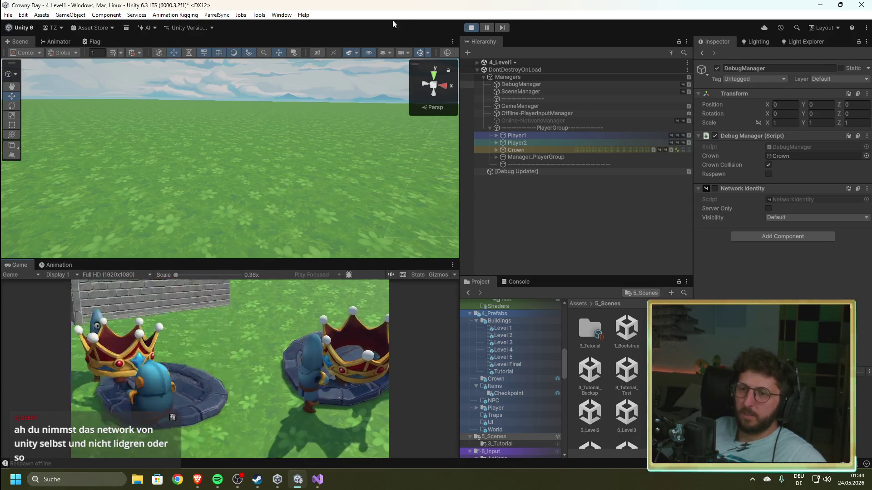
- Stop play mode, read the console's local-mode and respawn logs, and move on to the Brave browser
left_click(472, 28)
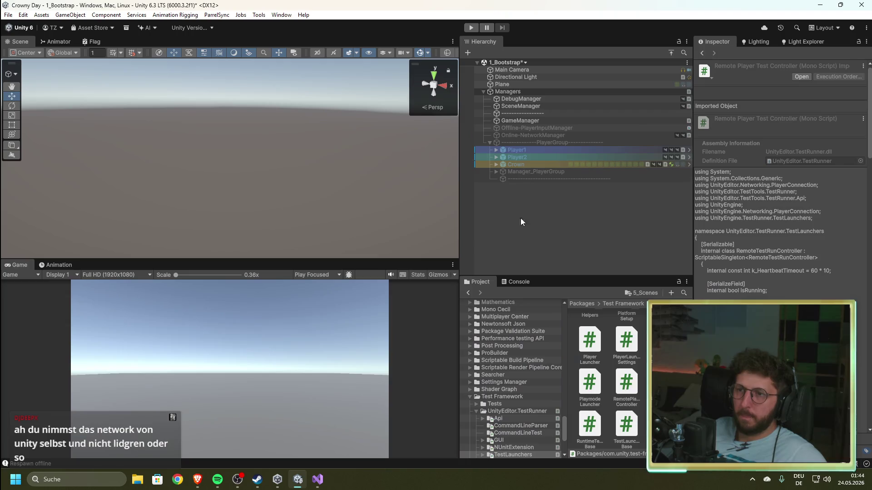
left_click(517, 282)
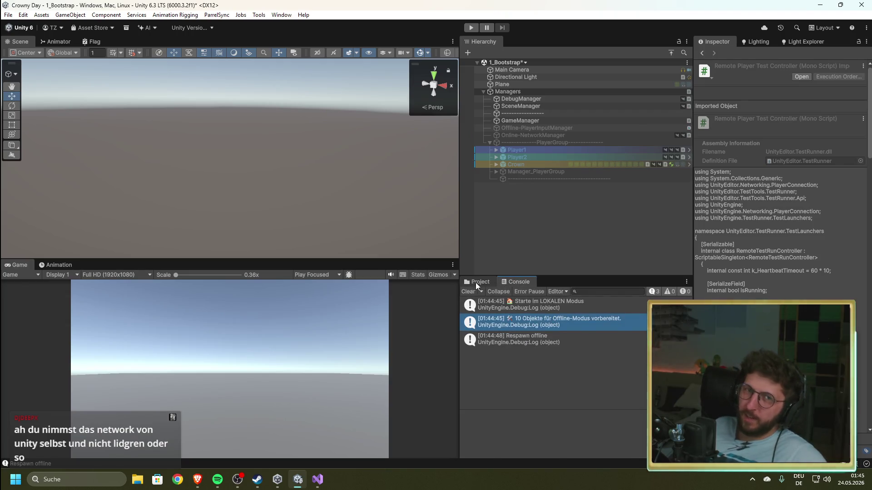
left_click(479, 282)
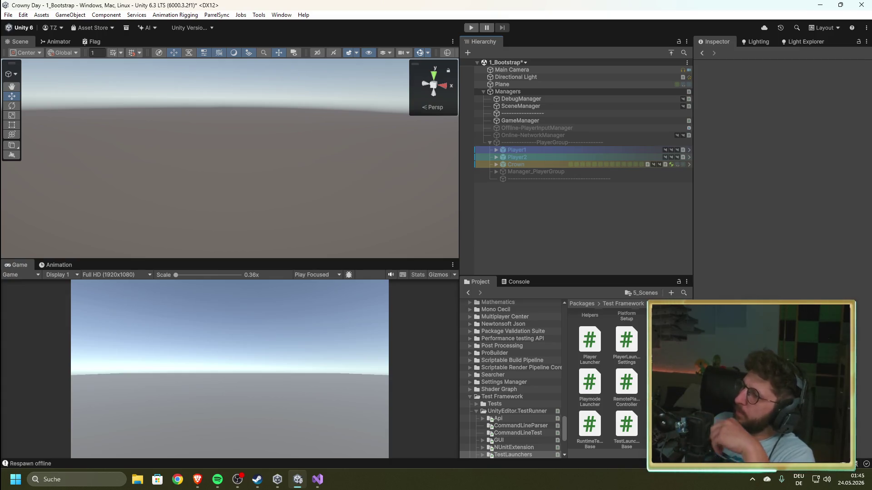
key("alt+Tab")
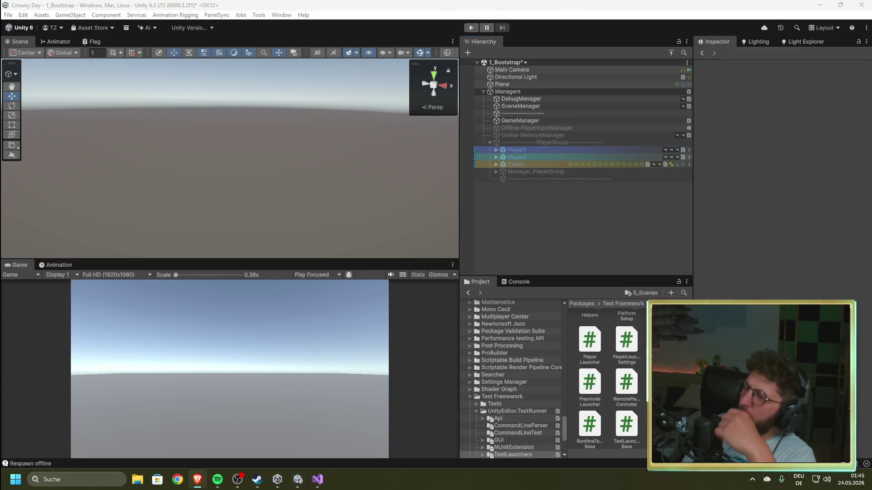